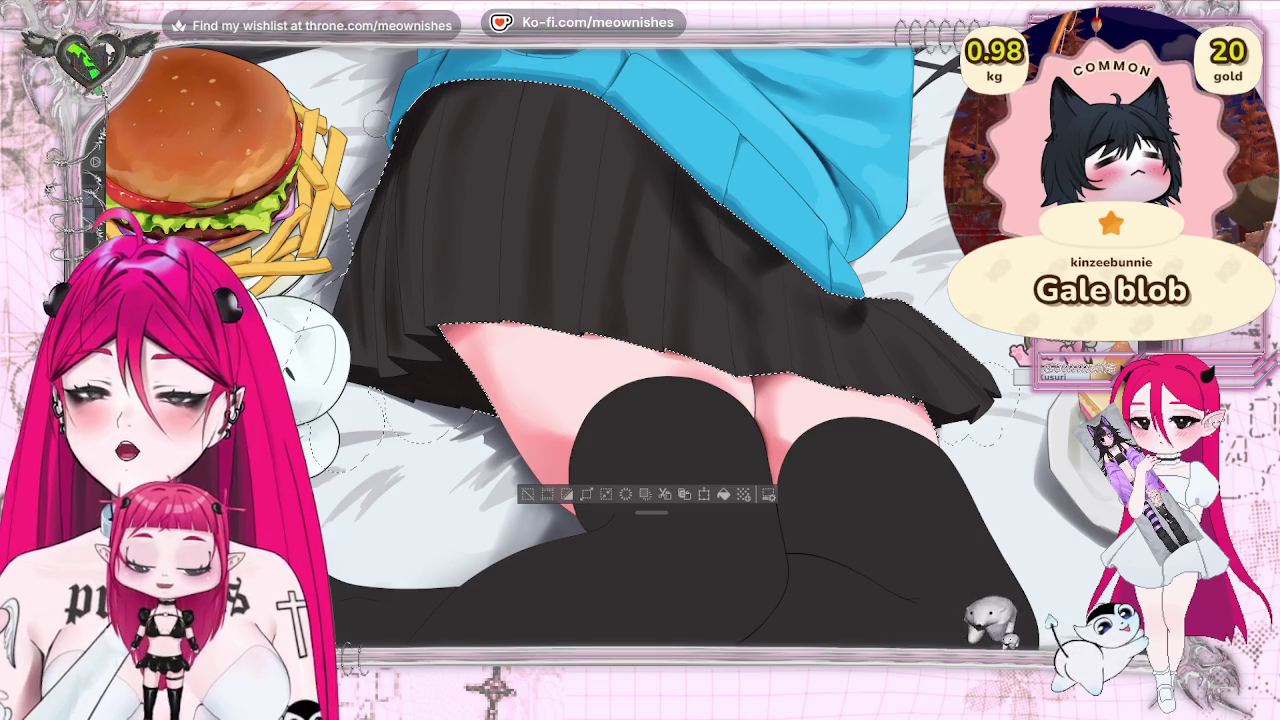
- Mirror the canvas view to check the drawing, then flip it back to normal
{"action": "key", "text": "h"}
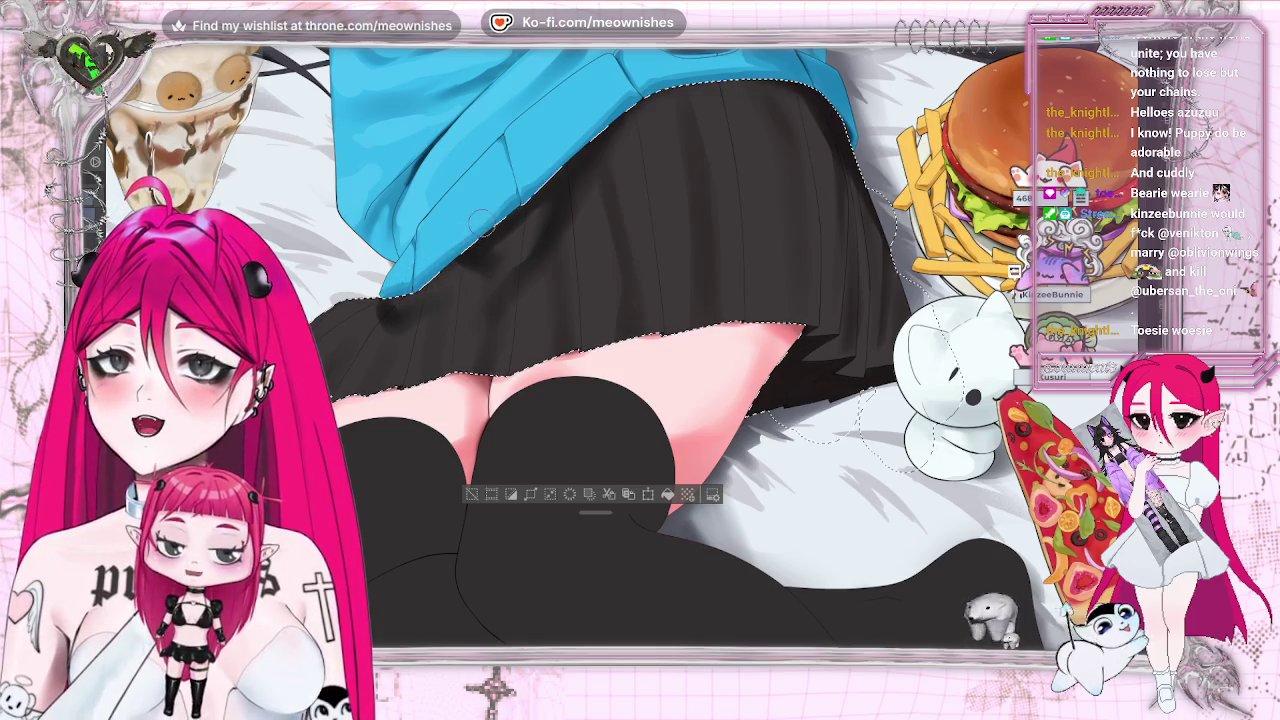
{"action": "key", "text": "h"}
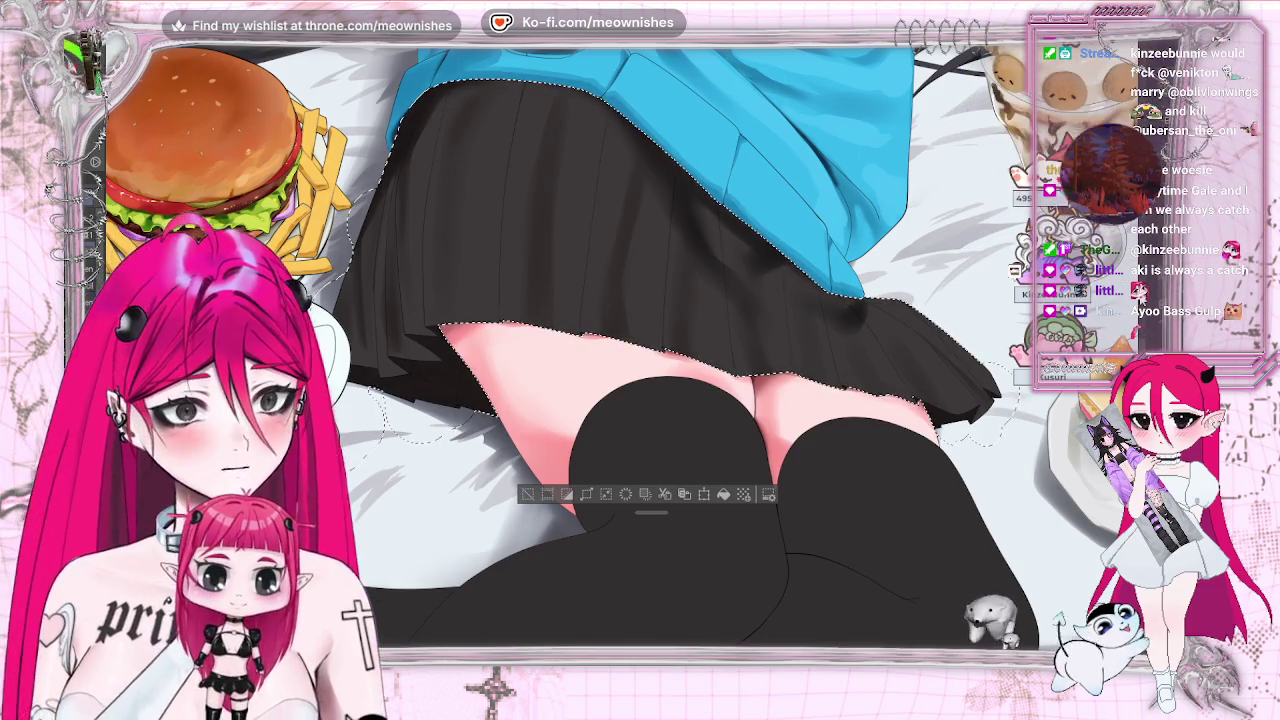
{"action": "scroll", "coordinate": [614, 345], "scroll_direction": "down", "scroll_amount": 1}
{"action": "scroll", "coordinate": [614, 345], "scroll_direction": "up", "scroll_amount": 2}
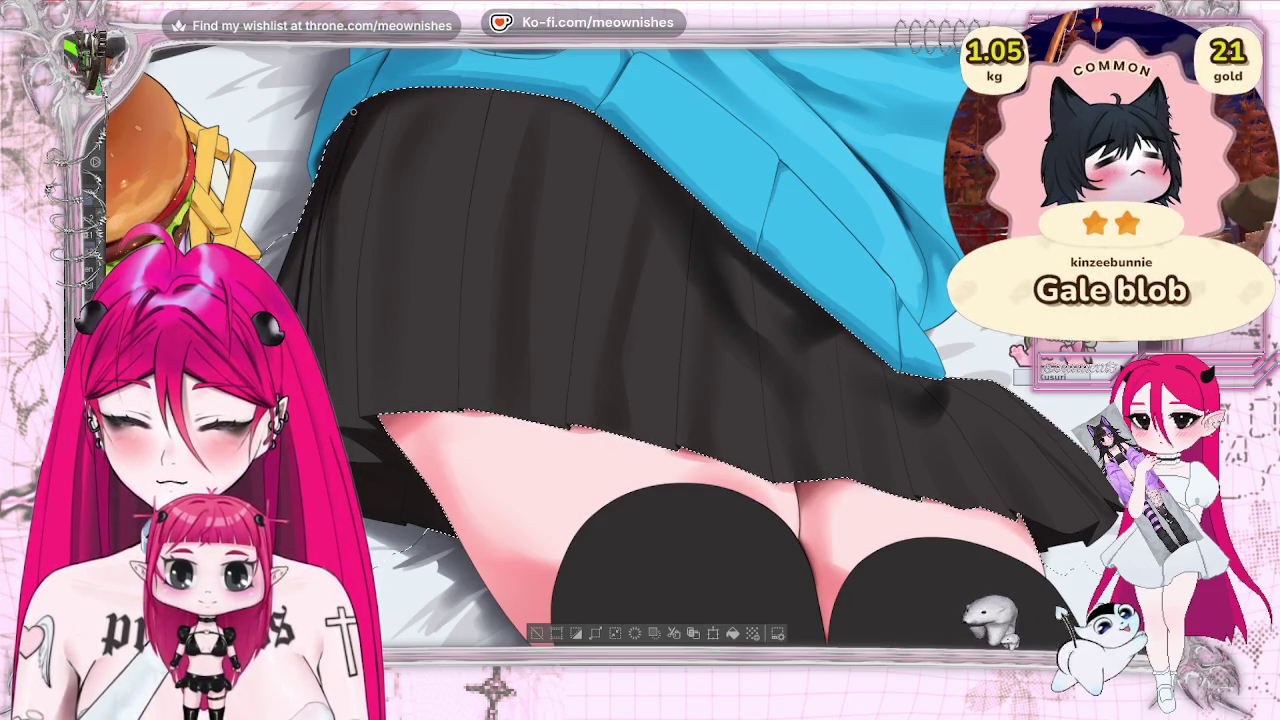
- Zoom in twice so the black pleated skirt fills the window
{"action": "key", "text": "ctrl+plus"}
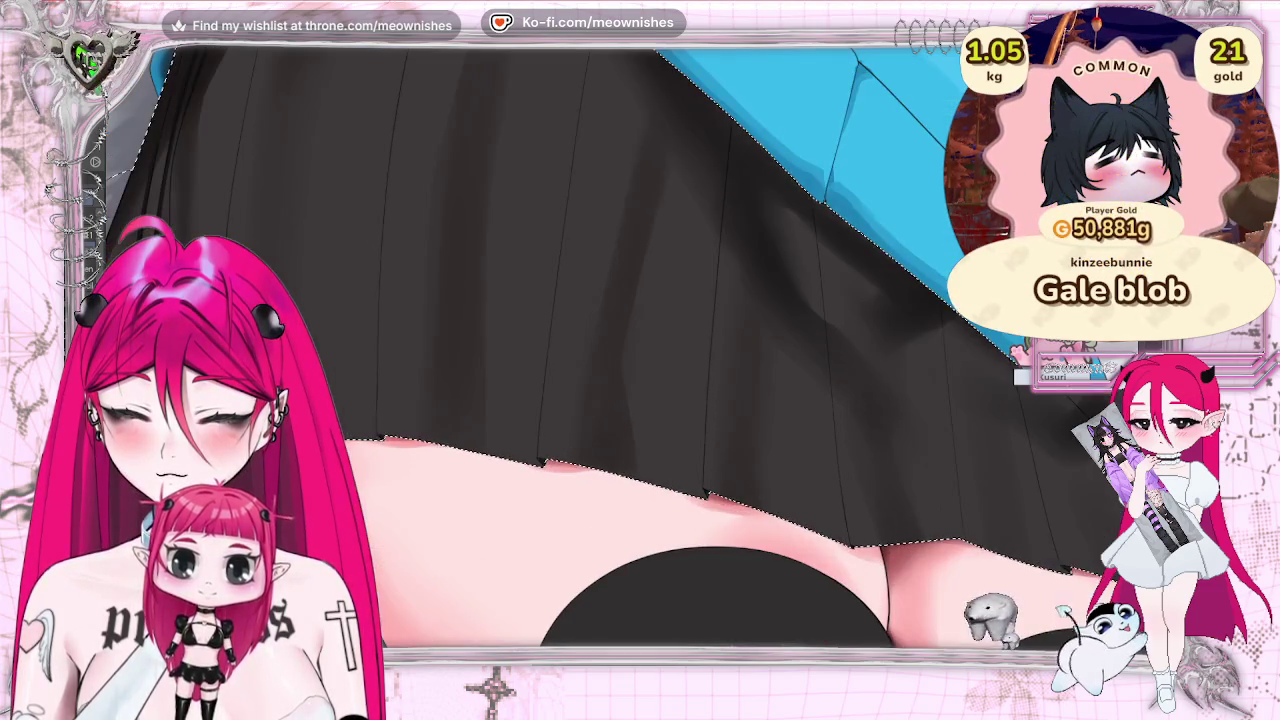
{"action": "key", "text": "ctrl+plus"}
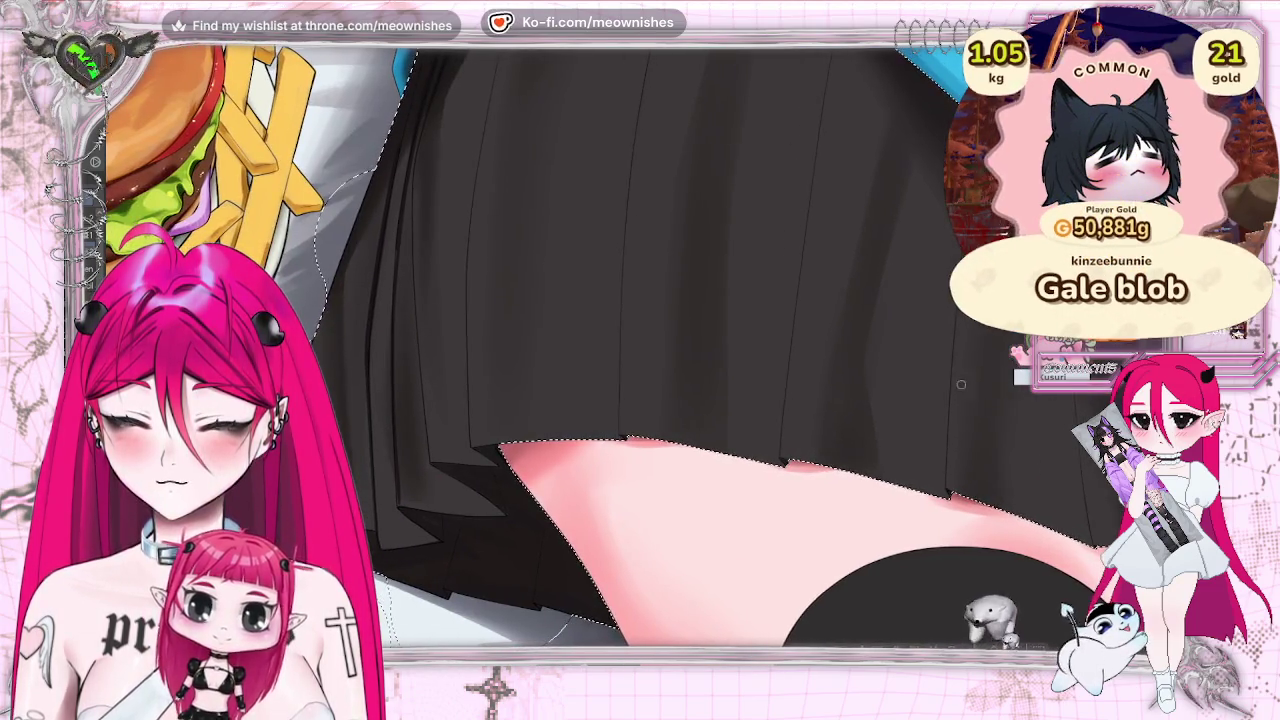
{"action": "scroll", "coordinate": [640, 345], "scroll_direction": "up", "scroll_amount": 3}
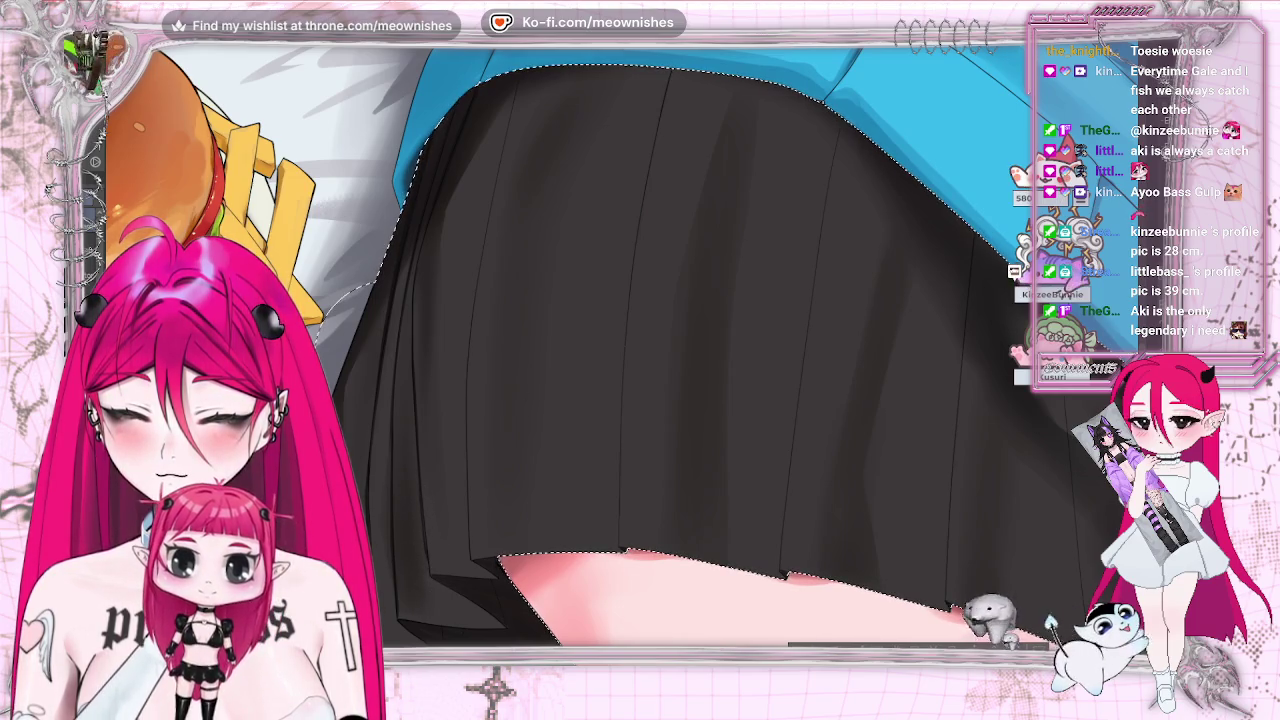
{"action": "scroll", "coordinate": [640, 345], "scroll_direction": "down", "scroll_amount": 2}
{"action": "scroll", "coordinate": [640, 345], "scroll_direction": "down", "scroll_amount": 3}
{"action": "scroll", "coordinate": [660, 400], "scroll_direction": "up", "scroll_amount": 3}
{"action": "scroll", "coordinate": [700, 380], "scroll_direction": "up", "scroll_amount": 2}
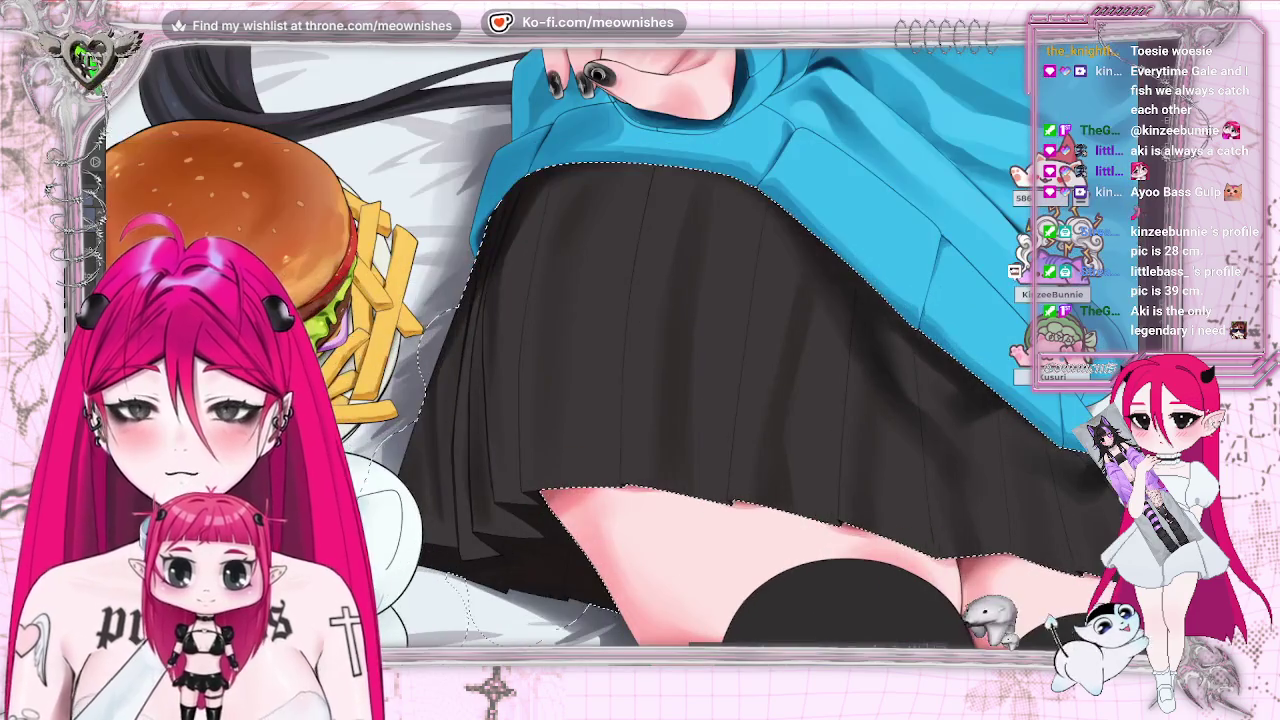
{"action": "scroll", "coordinate": [620, 355], "scroll_direction": "up", "scroll_amount": 2}
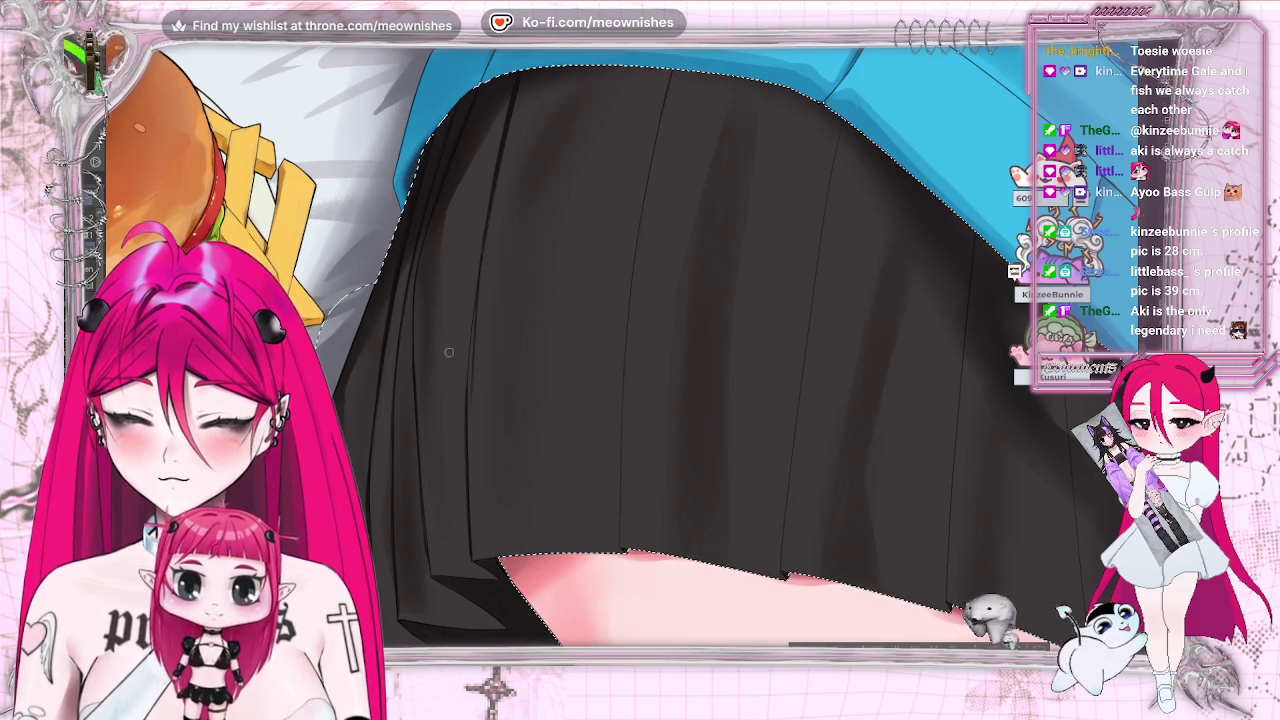
{"action": "left_click_drag", "start_coordinate": [482, 253], "coordinate": [466, 413]}
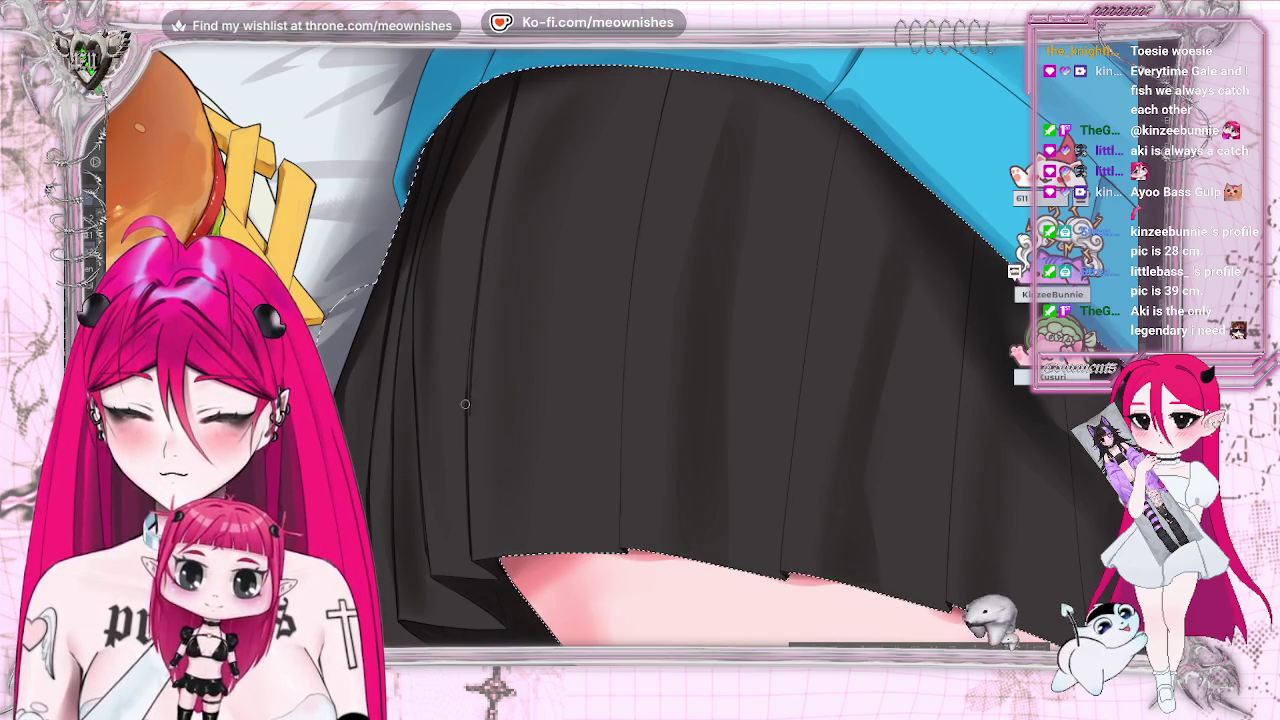
- Undo the bad stroke and repaint darker pleat lines running down the skirt from the waistband
{"action": "key", "text": "ctrl+z"}
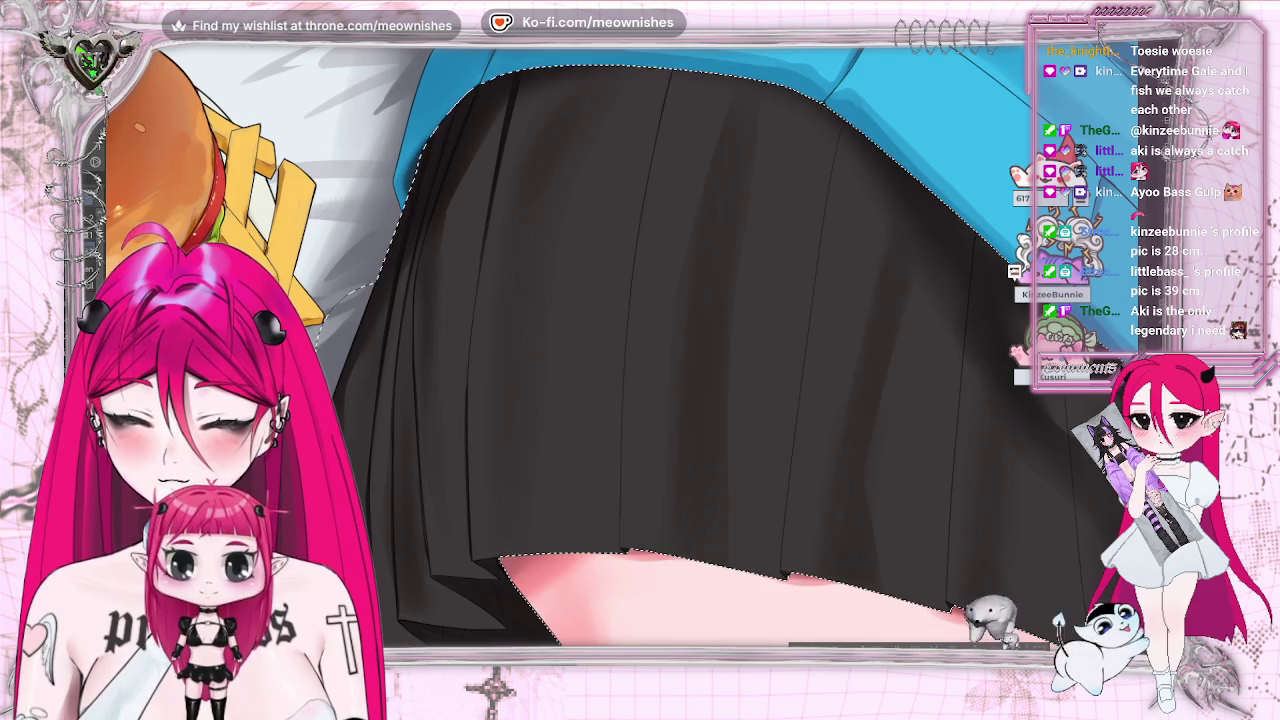
{"action": "left_click_drag", "start_coordinate": [478, 263], "coordinate": [467, 403]}
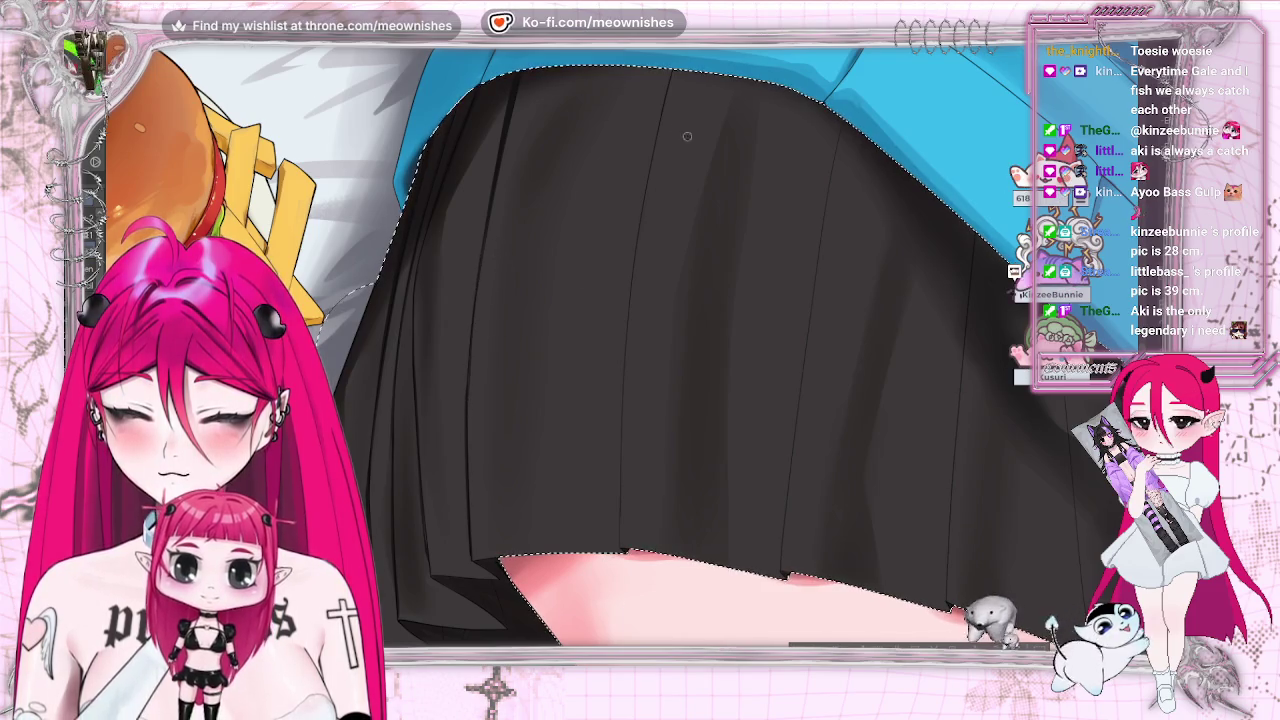
{"action": "left_click_drag", "start_coordinate": [664, 96], "coordinate": [645, 167]}
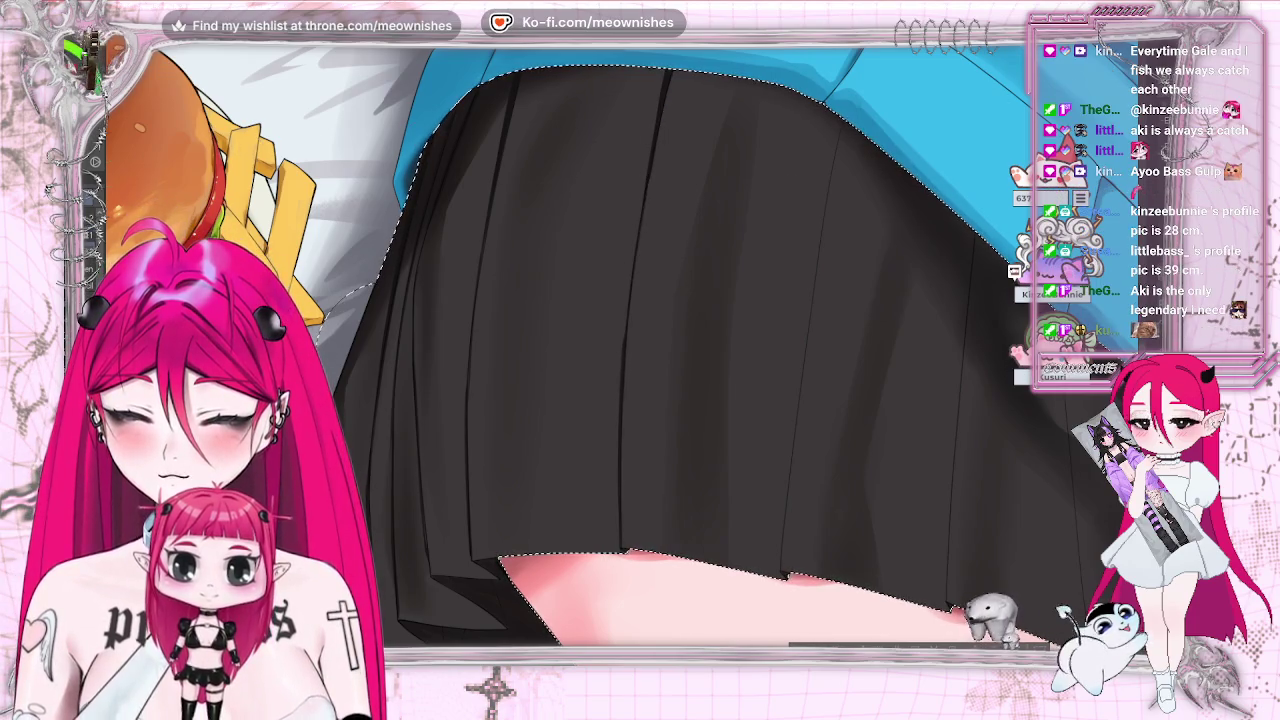
{"action": "key", "text": "h"}
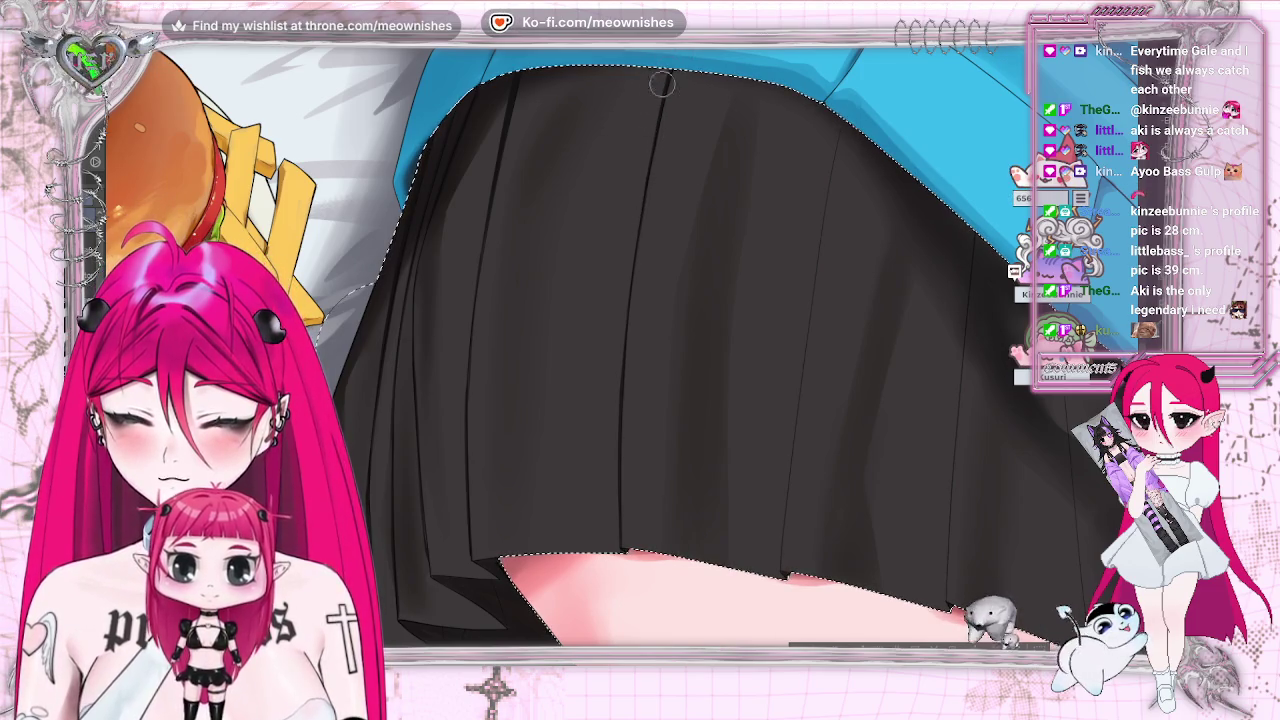
{"action": "left_click_drag", "start_coordinate": [663, 74], "coordinate": [642, 188]}
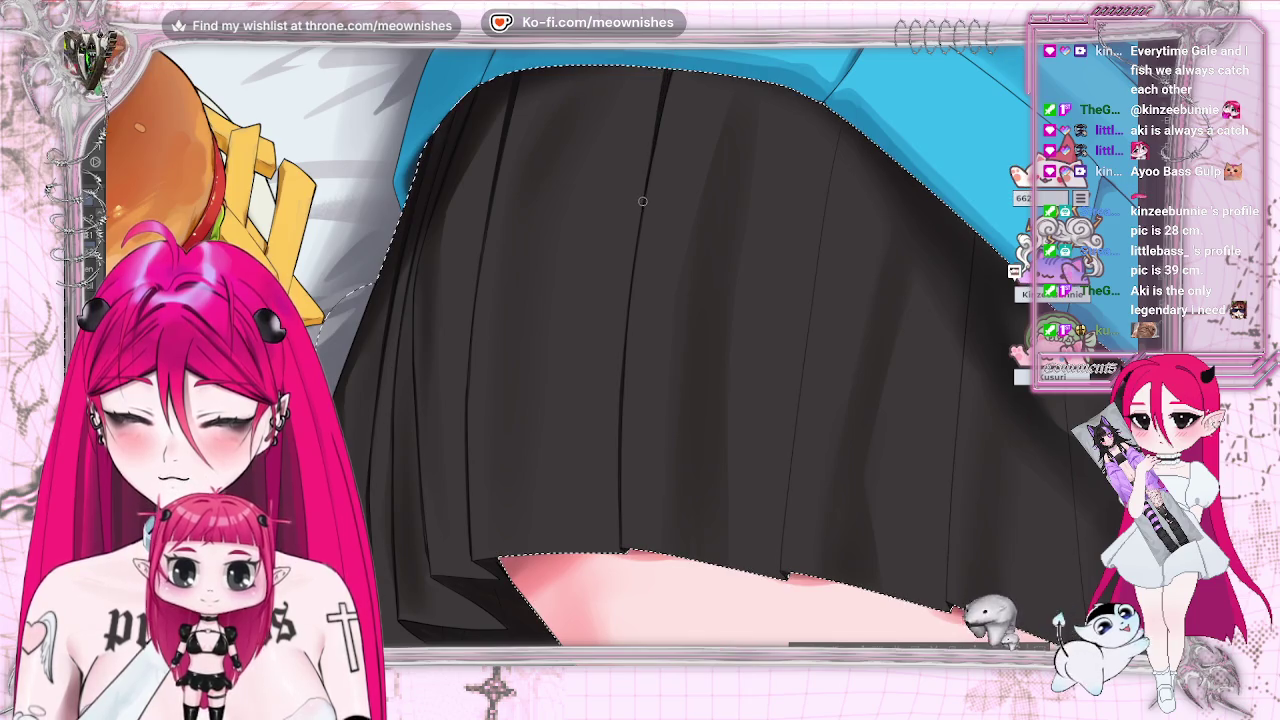
{"action": "key", "text": "ctrl+0"}
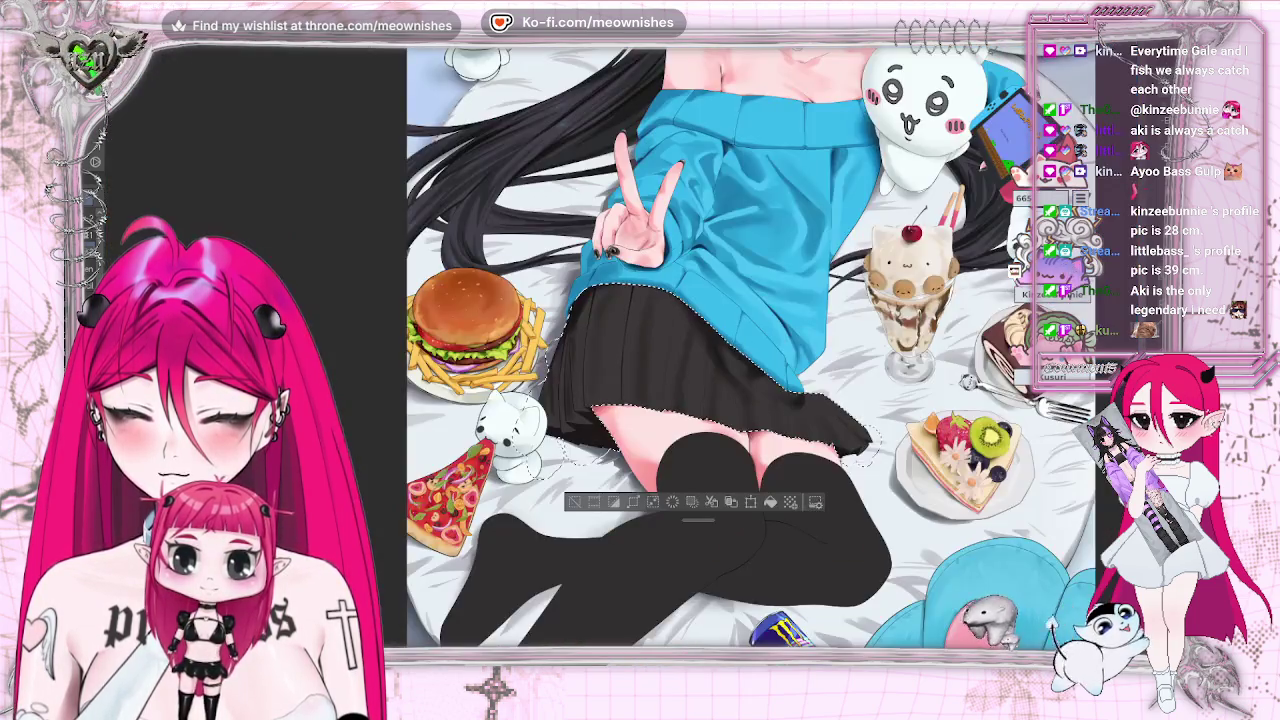
{"action": "key", "text": "ctrl+minus"}
{"action": "key", "text": "ctrl+plus"}
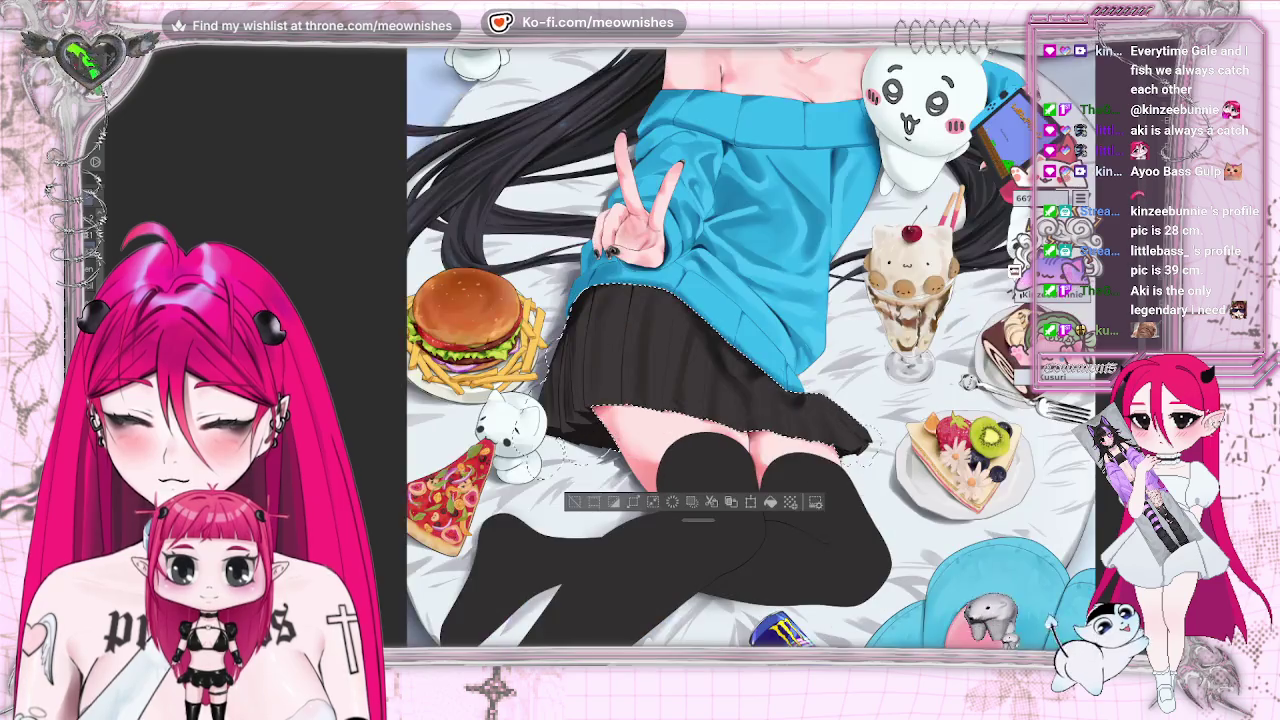
{"action": "key", "text": "ctrl+plus"}
{"action": "key", "text": "ctrl+plus"}
{"action": "key", "text": "ctrl+plus"}
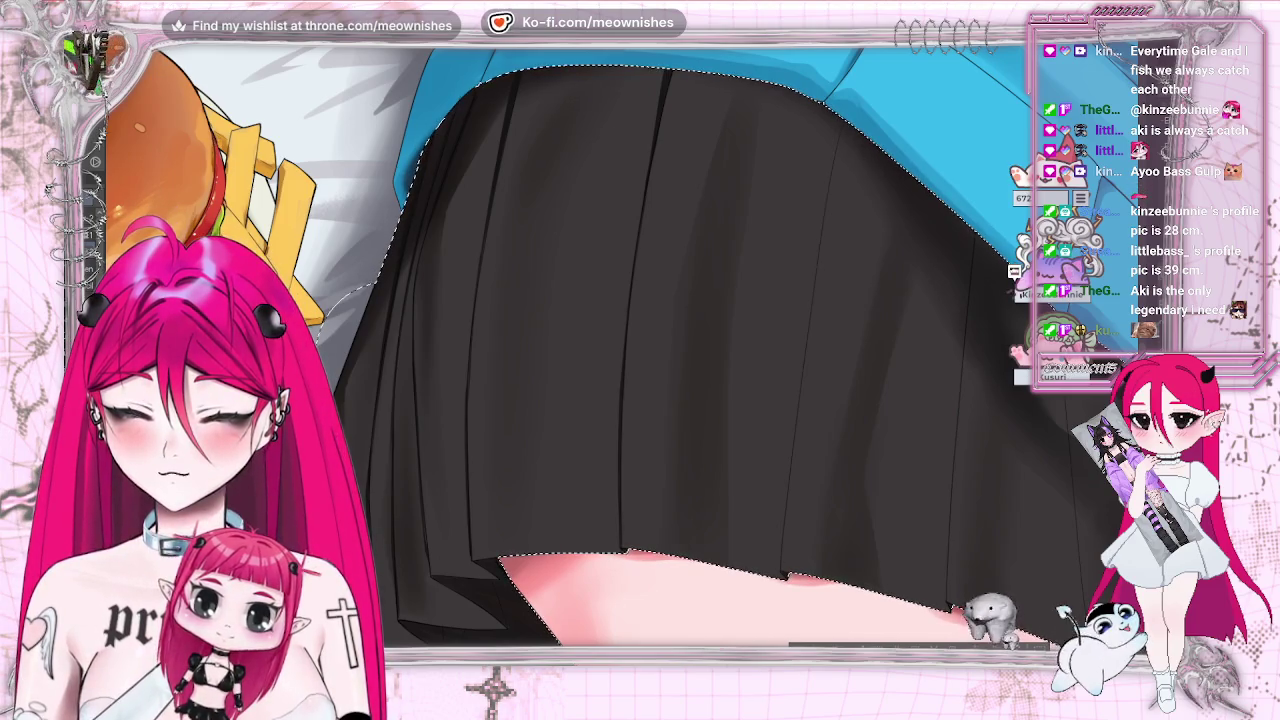
- Paint dark pleat lines down the middle of the skirt, redoing one faulty stroke
{"action": "scroll", "coordinate": [620, 350], "scroll_direction": "up", "scroll_amount": 2}
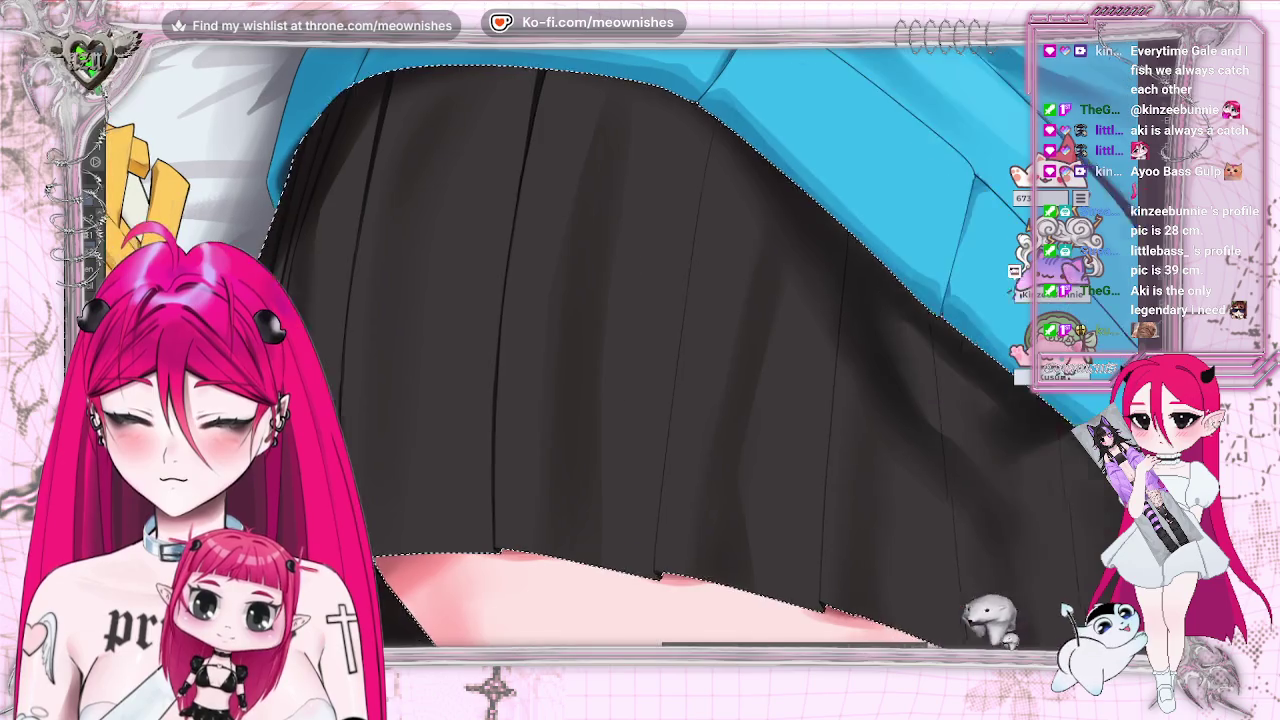
{"action": "scroll", "coordinate": [620, 350], "scroll_direction": "right", "scroll_amount": 2}
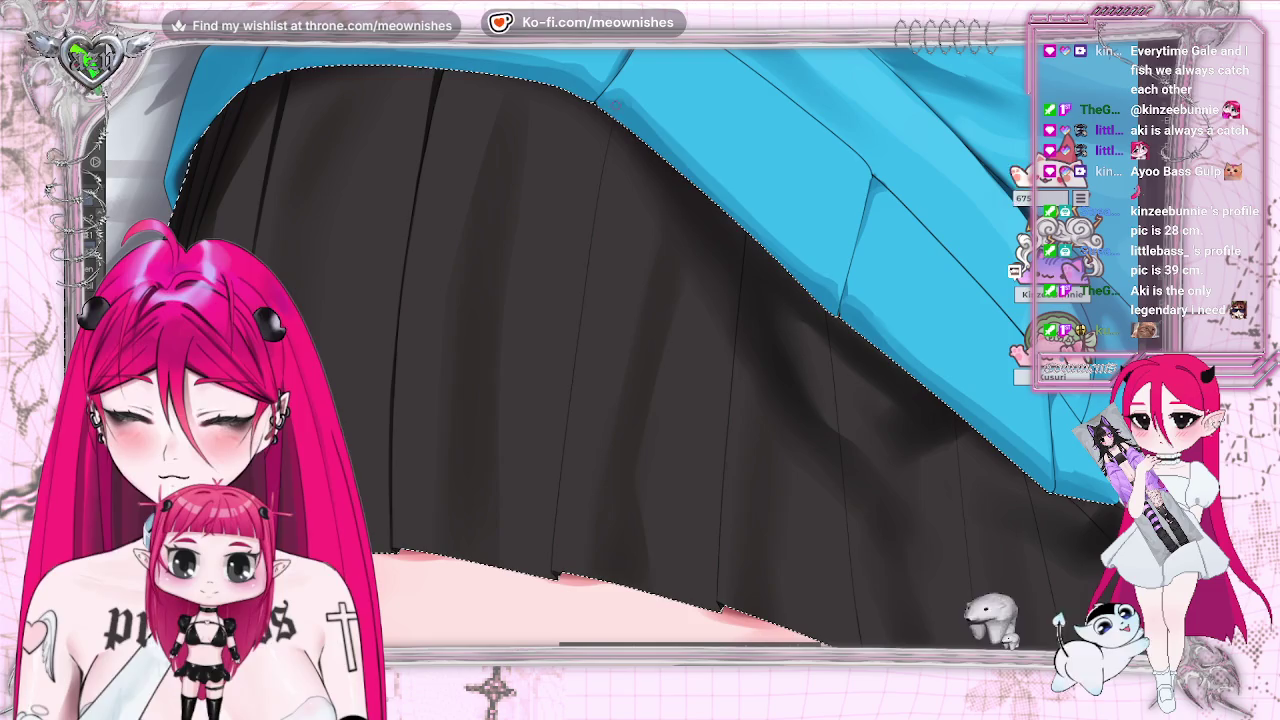
{"action": "left_click_drag", "start_coordinate": [578, 306], "coordinate": [562, 486]}
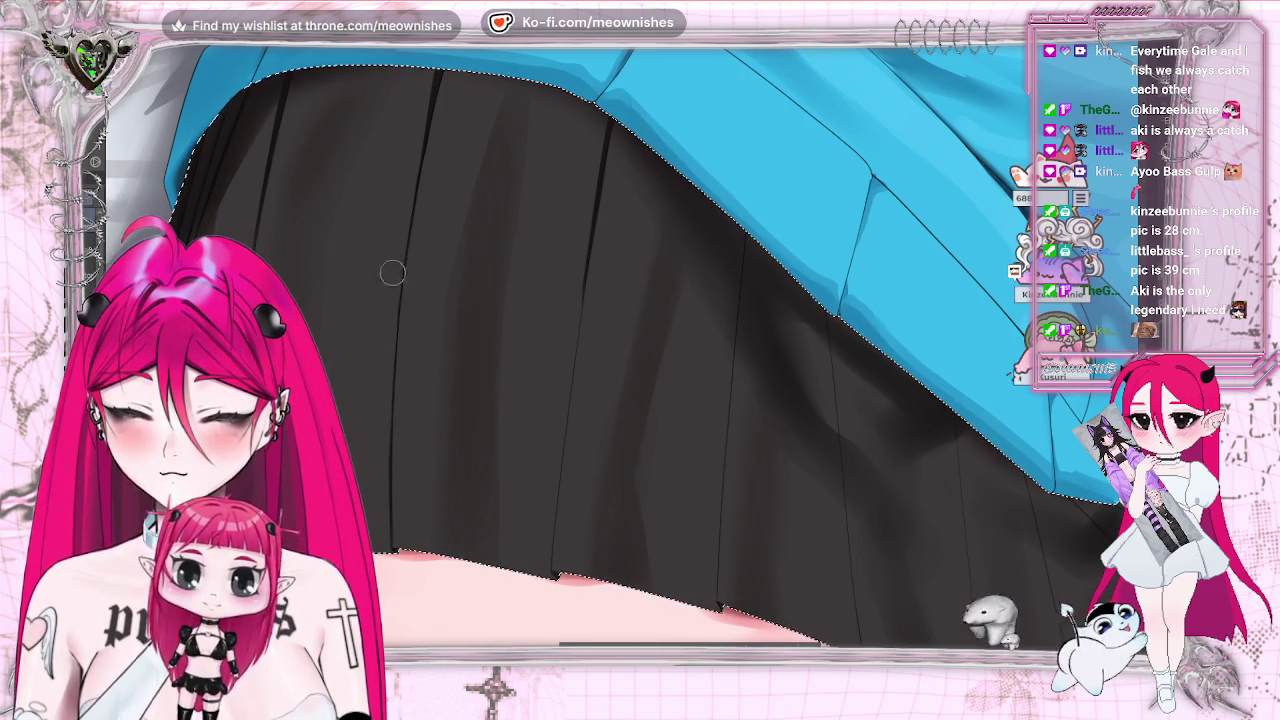
{"action": "left_click_drag", "start_coordinate": [560, 336], "coordinate": [556, 580]}
{"action": "key", "text": "ctrl+z"}
{"action": "left_click_drag", "start_coordinate": [566, 412], "coordinate": [550, 573]}
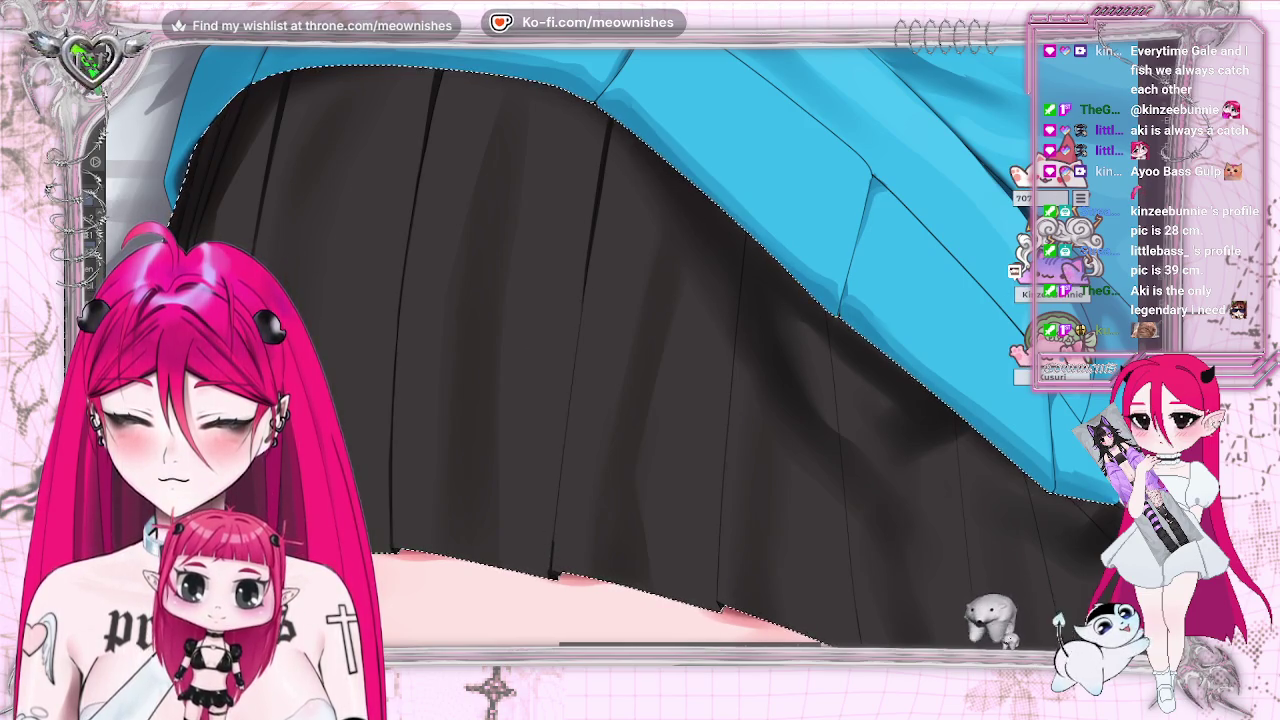
{"action": "left_click_drag", "start_coordinate": [580, 293], "coordinate": [556, 520]}
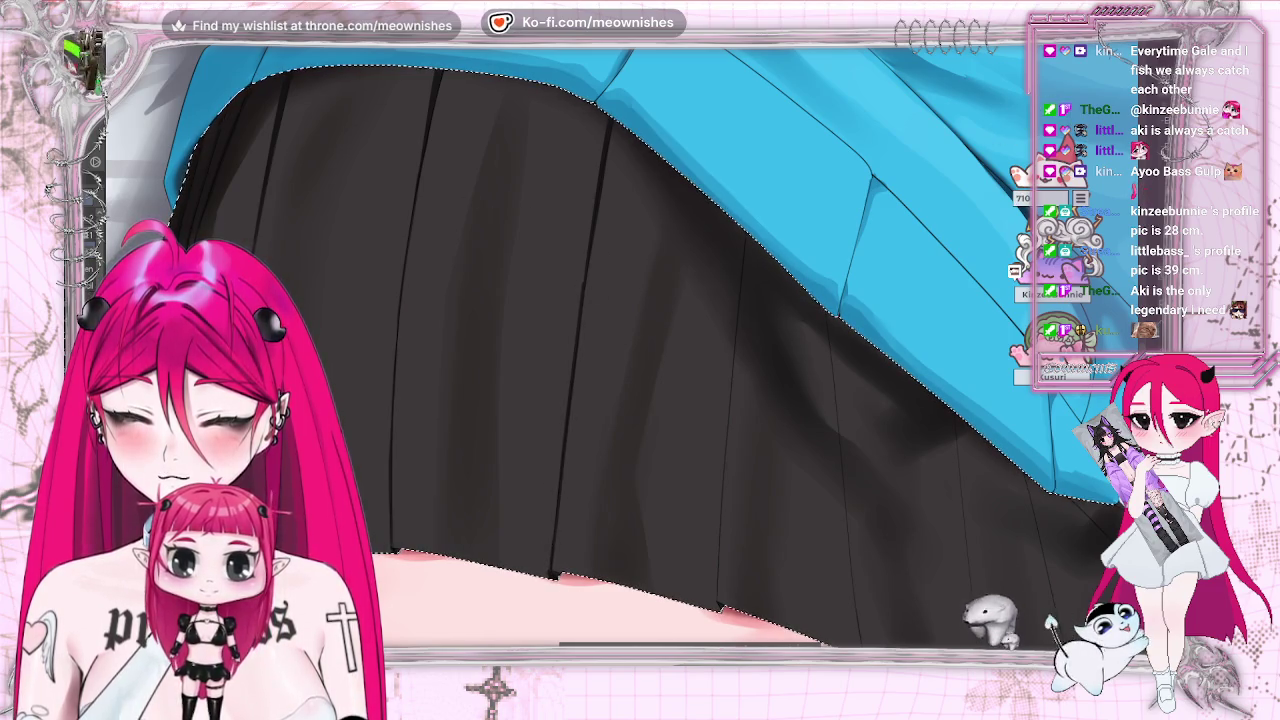
- Bring the skirt's right end into view and add dark pleat lines down to the hem
{"action": "scroll", "coordinate": [625, 350], "scroll_direction": "down", "scroll_amount": 3}
{"action": "scroll", "coordinate": [625, 350], "scroll_direction": "down", "scroll_amount": 2}
{"action": "scroll", "coordinate": [625, 350], "scroll_direction": "down", "scroll_amount": 2}
{"action": "scroll", "coordinate": [625, 350], "scroll_direction": "up", "scroll_amount": 1}
{"action": "scroll", "coordinate": [625, 350], "scroll_direction": "up", "scroll_amount": 2}
{"action": "scroll", "coordinate": [625, 350], "scroll_direction": "up", "scroll_amount": 2}
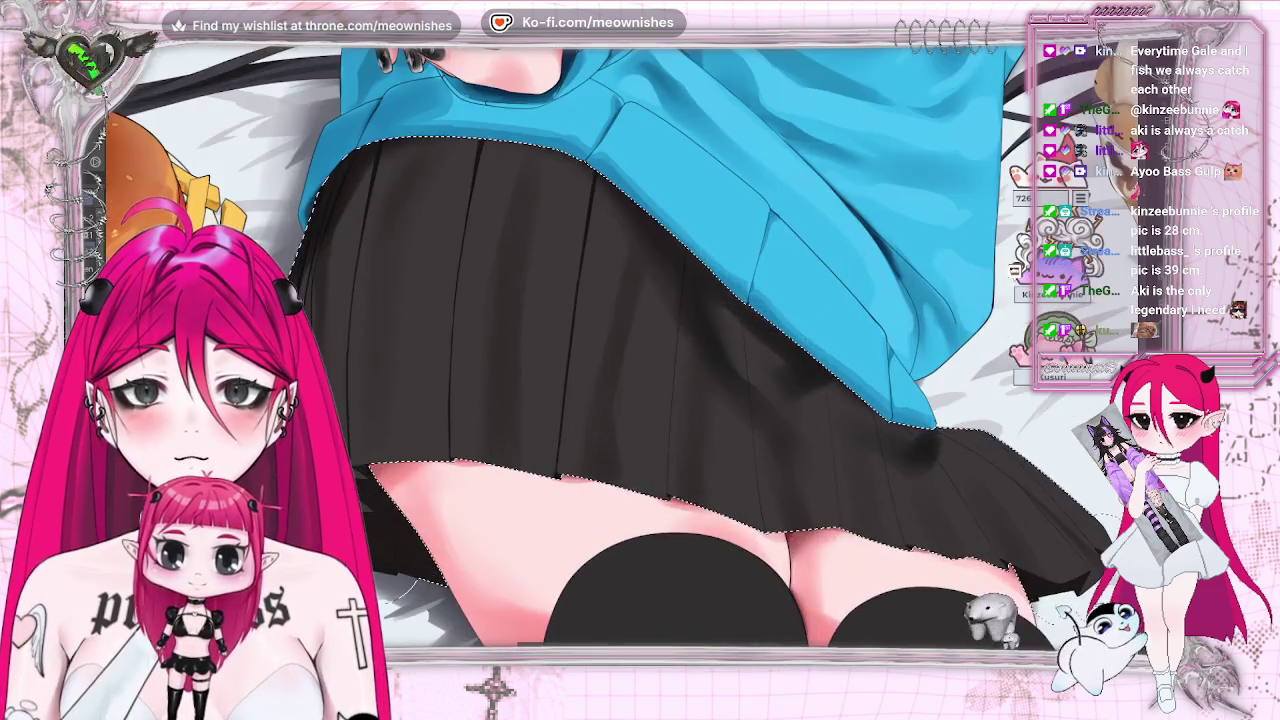
{"action": "scroll", "coordinate": [625, 350], "scroll_direction": "up", "scroll_amount": 1}
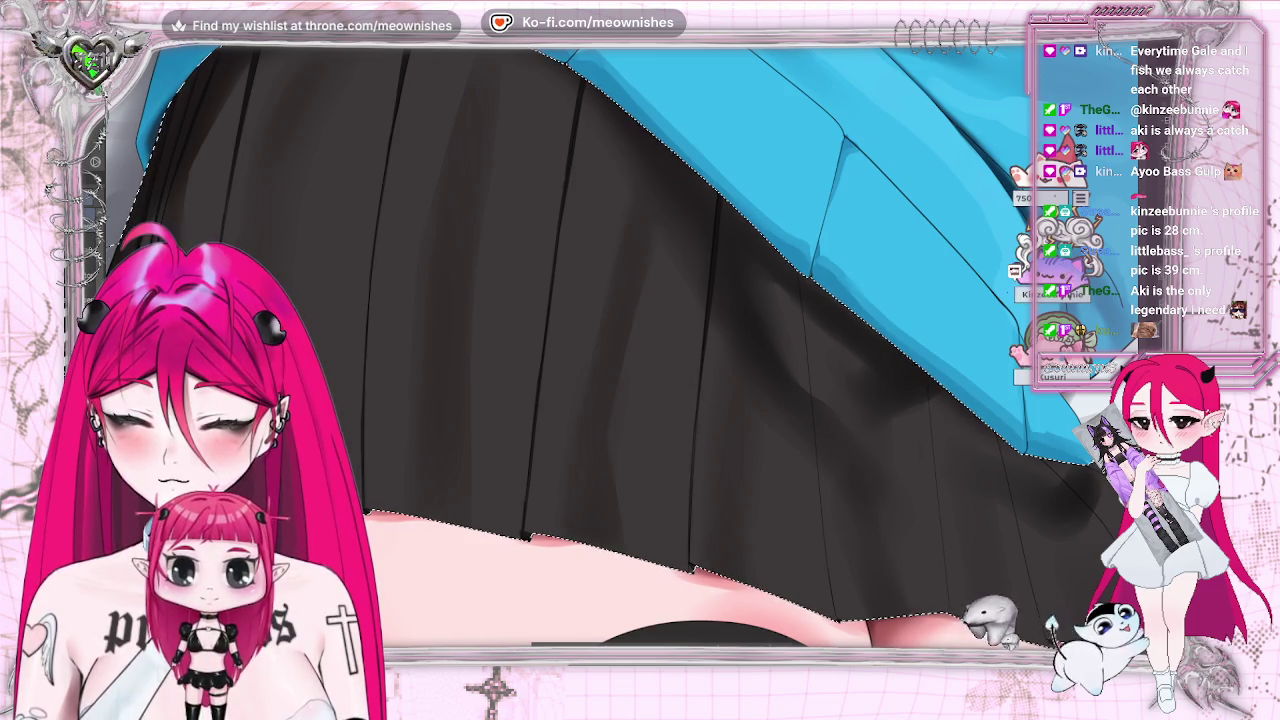
{"action": "left_click_drag", "start_coordinate": [822, 416], "coordinate": [592, 416]}
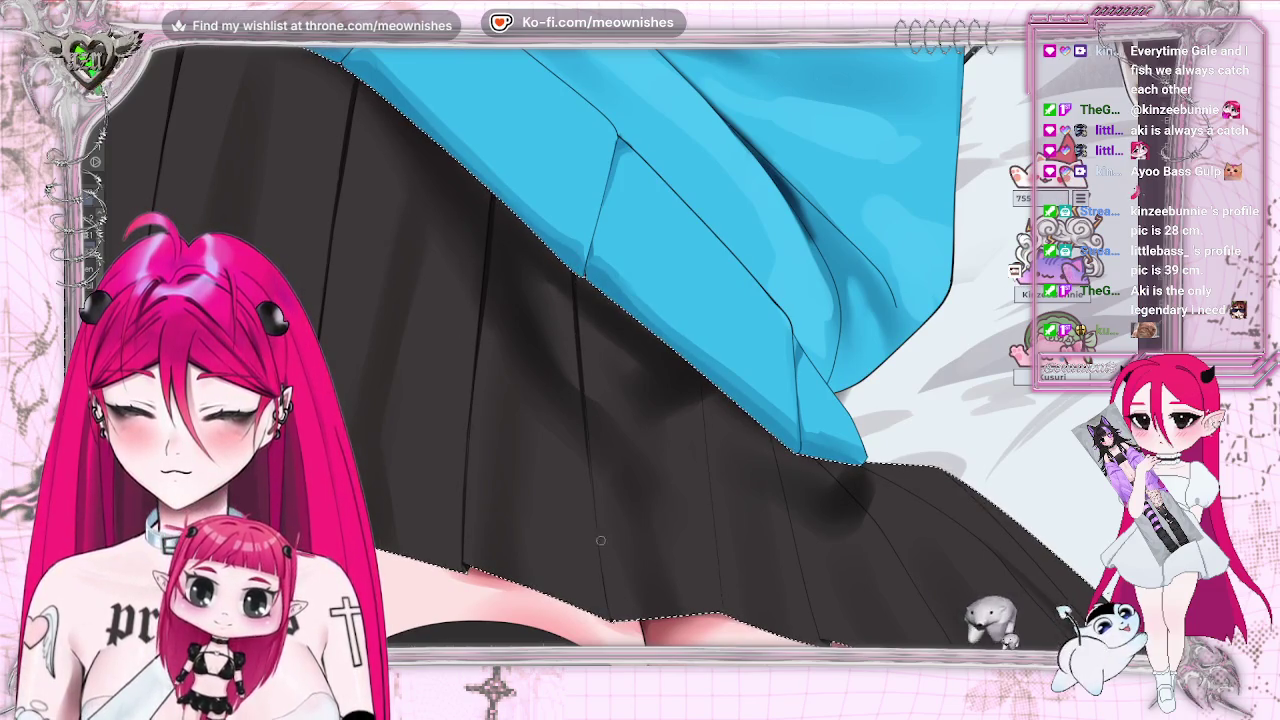
{"action": "left_click_drag", "start_coordinate": [593, 445], "coordinate": [605, 605]}
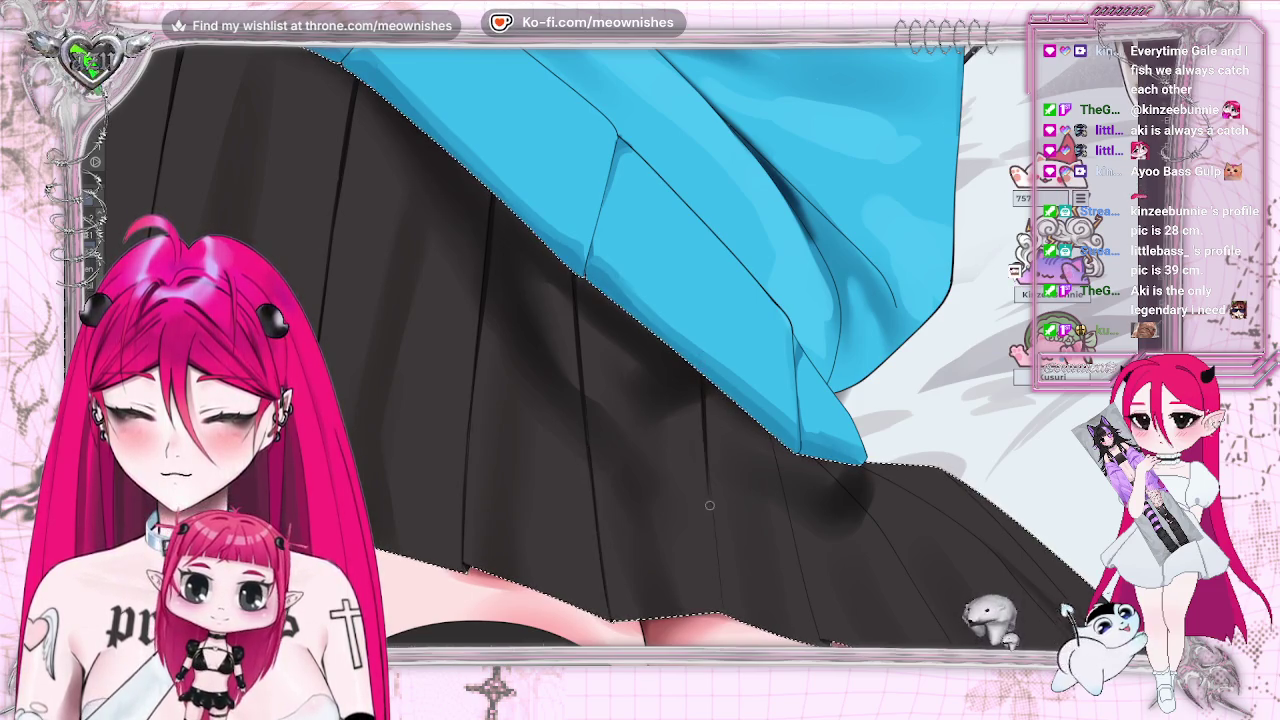
{"action": "left_click_drag", "start_coordinate": [699, 455], "coordinate": [715, 585]}
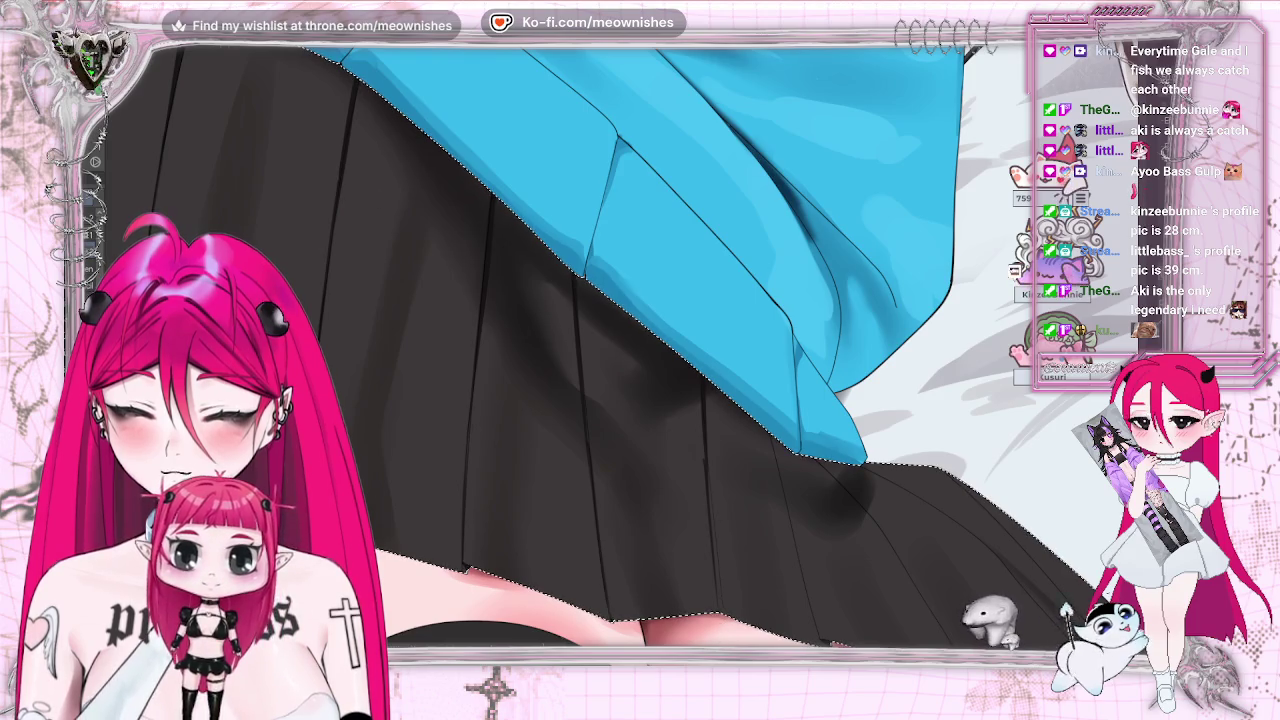
{"action": "left_click_drag", "start_coordinate": [705, 462], "coordinate": [716, 582]}
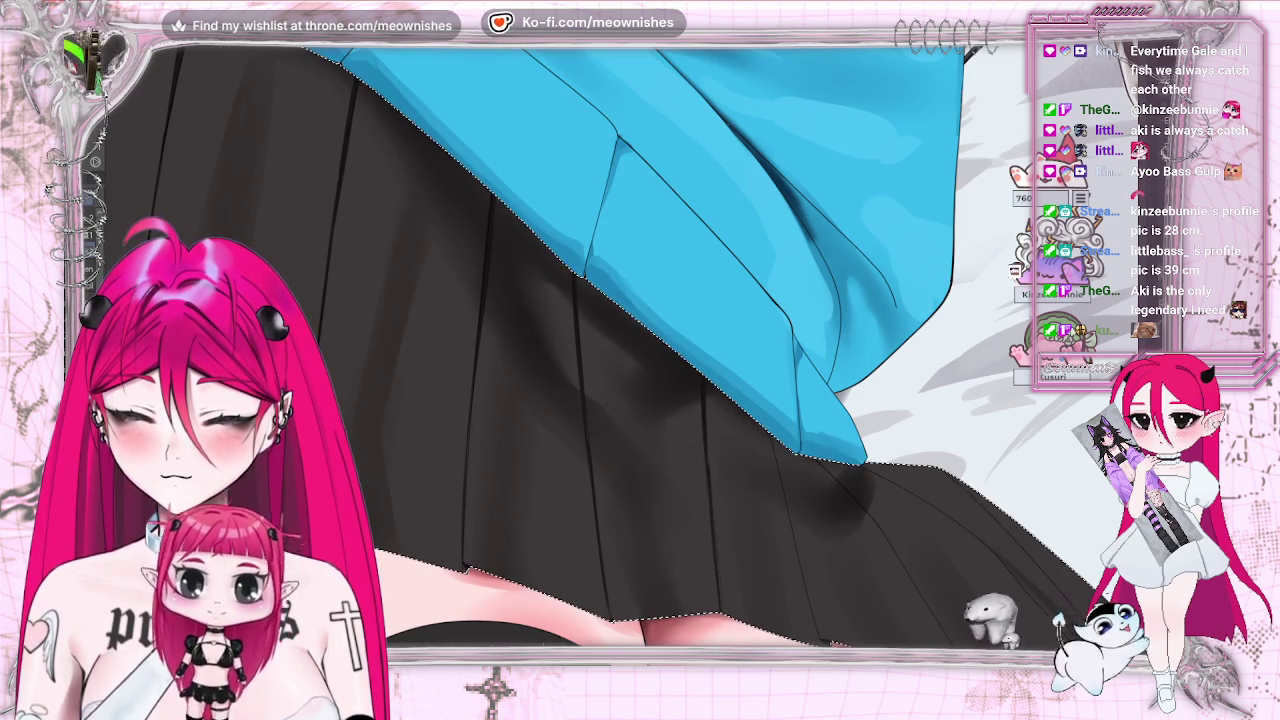
{"action": "scroll", "coordinate": [640, 400], "scroll_direction": "down", "scroll_amount": 3}
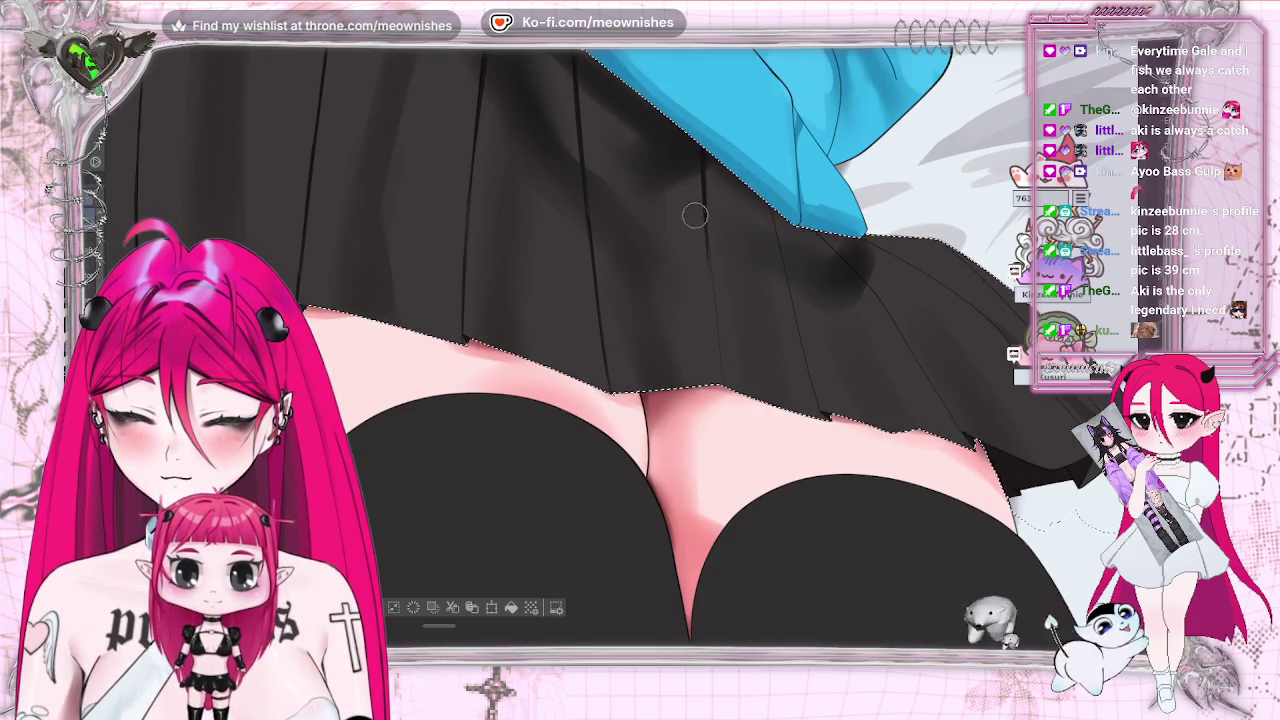
{"action": "scroll", "coordinate": [696, 222], "scroll_direction": "down", "scroll_amount": 2}
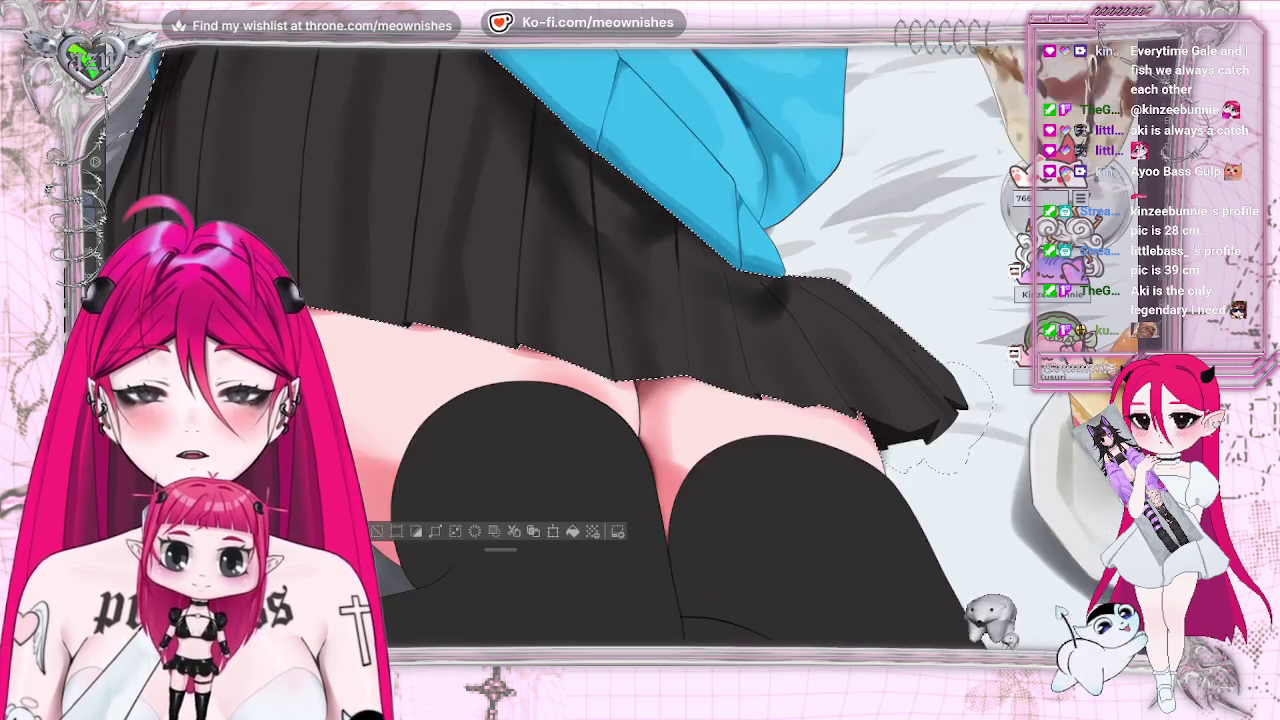
- Flip the canvas view horizontally to check the darkened skirt and stockings
{"action": "scroll", "coordinate": [640, 400], "scroll_direction": "down", "scroll_amount": 3}
{"action": "scroll", "coordinate": [640, 400], "scroll_direction": "up", "scroll_amount": 3}
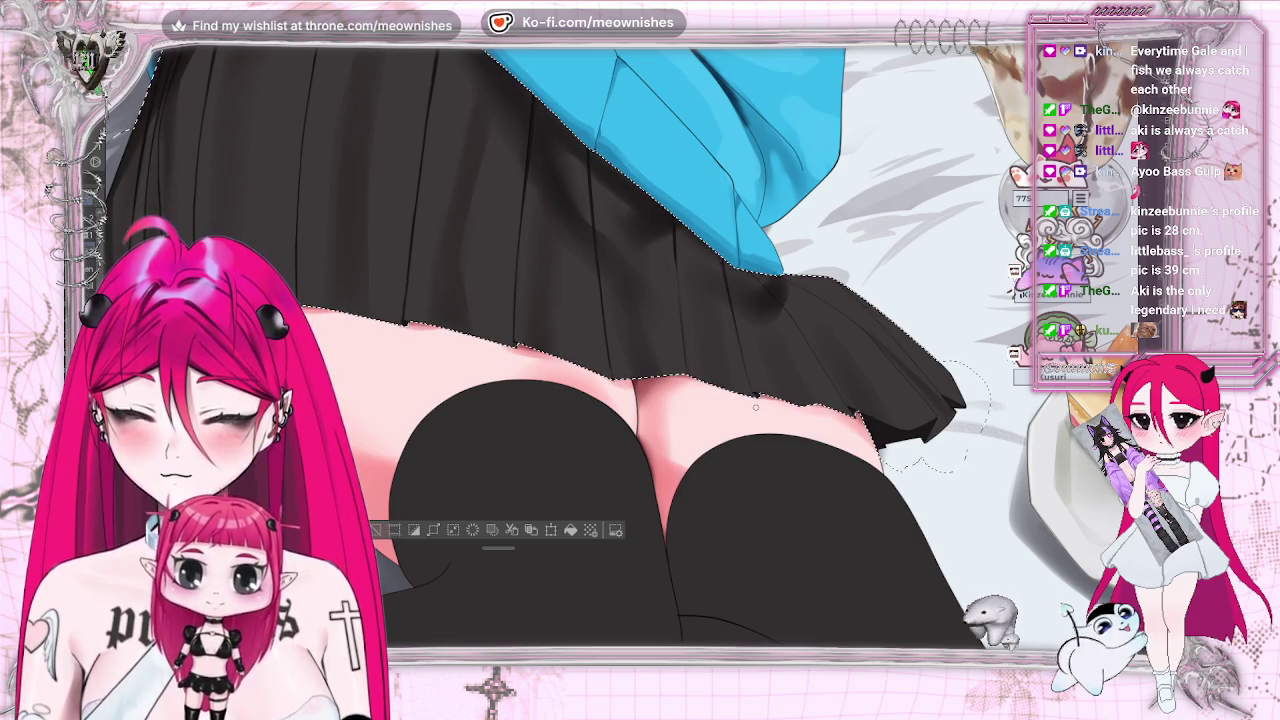
{"action": "key", "text": "h"}
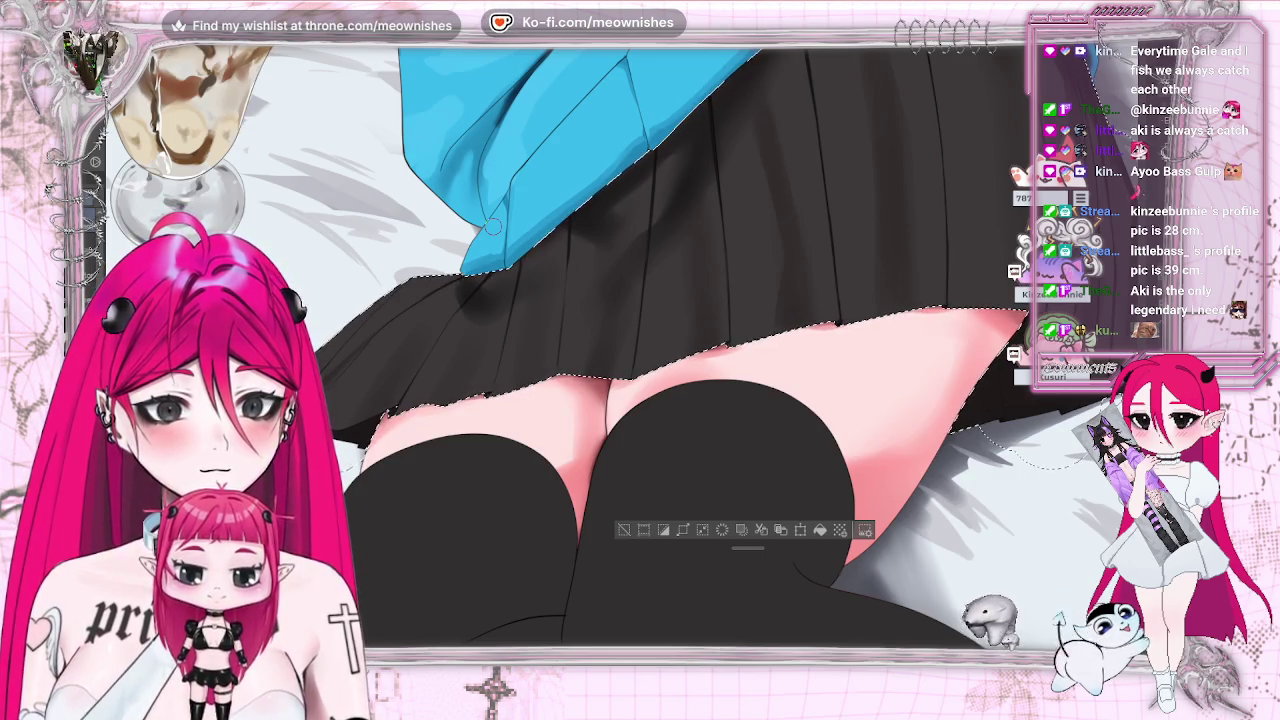
- Restore normal orientation, fit the whole illustration to the window, and deselect the skirt
{"action": "key", "text": "h"}
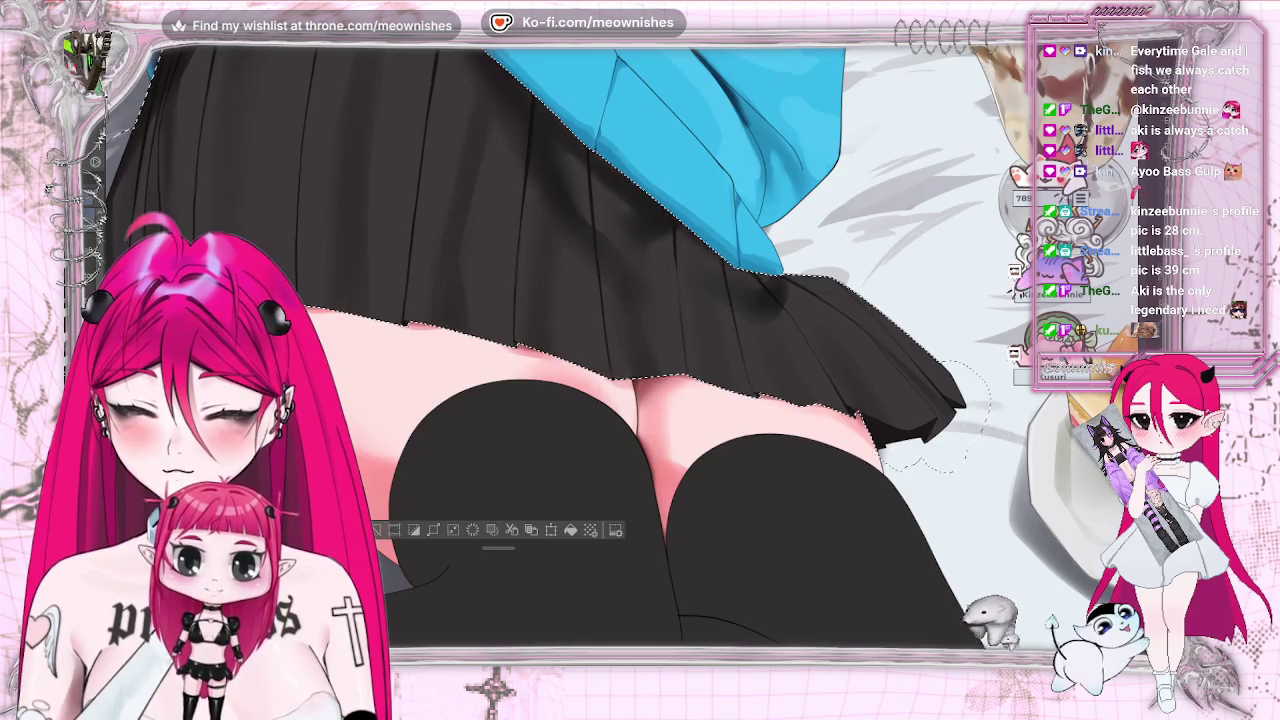
{"action": "key", "text": "ctrl+0"}
{"action": "key", "text": "ctrl+d"}
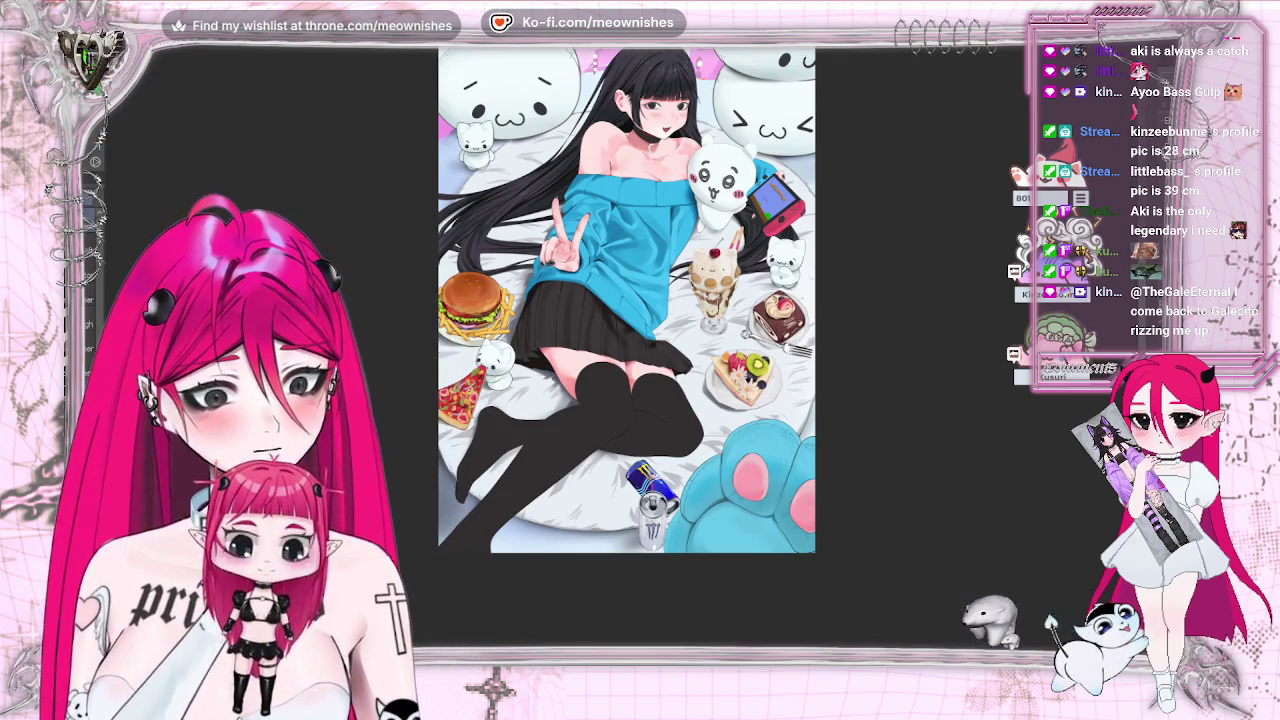
{"action": "scroll", "coordinate": [630, 345], "scroll_direction": "up", "scroll_amount": 1}
{"action": "scroll", "coordinate": [630, 345], "scroll_direction": "up", "scroll_amount": 1}
{"action": "scroll", "coordinate": [630, 345], "scroll_direction": "down", "scroll_amount": 1}
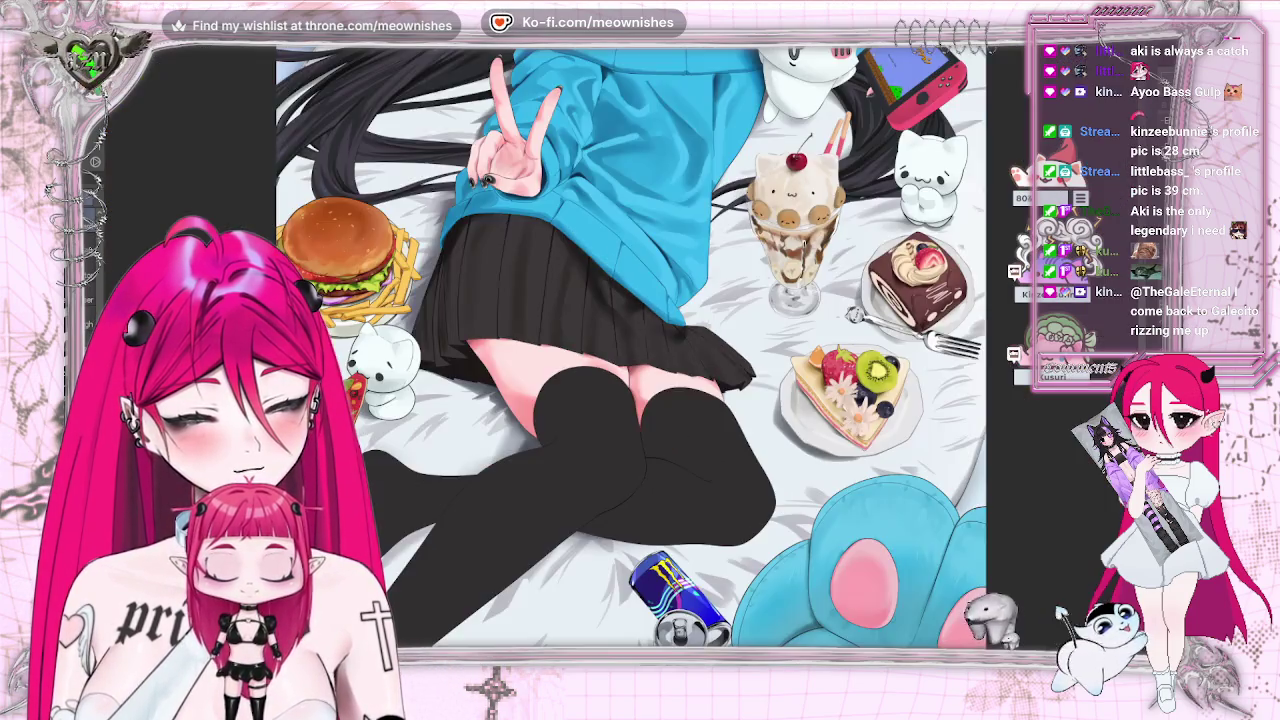
{"action": "scroll", "coordinate": [625, 360], "scroll_direction": "down", "scroll_amount": 2}
{"action": "scroll", "coordinate": [620, 360], "scroll_direction": "up", "scroll_amount": 1}
{"action": "scroll", "coordinate": [620, 360], "scroll_direction": "up", "scroll_amount": 1}
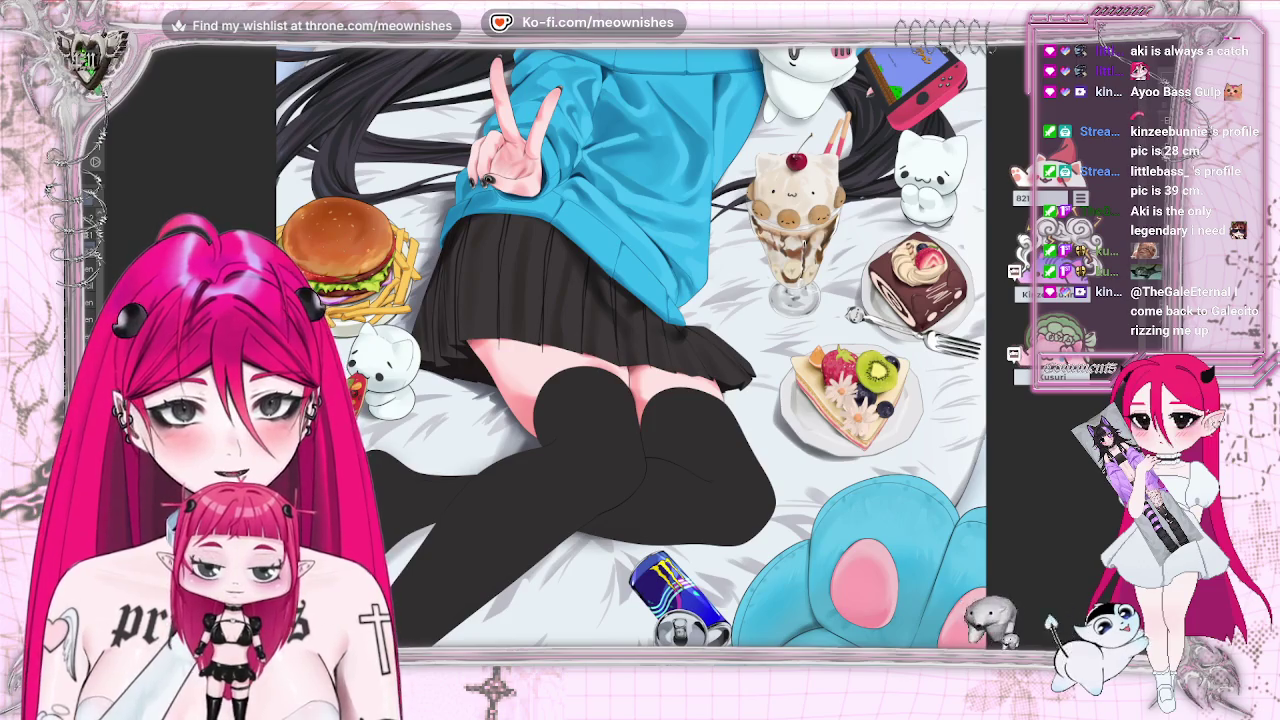
{"action": "key", "text": "ctrl+0"}
{"action": "scroll", "coordinate": [630, 345], "scroll_direction": "up", "scroll_amount": 5}
{"action": "key", "text": "ctrl+plus"}
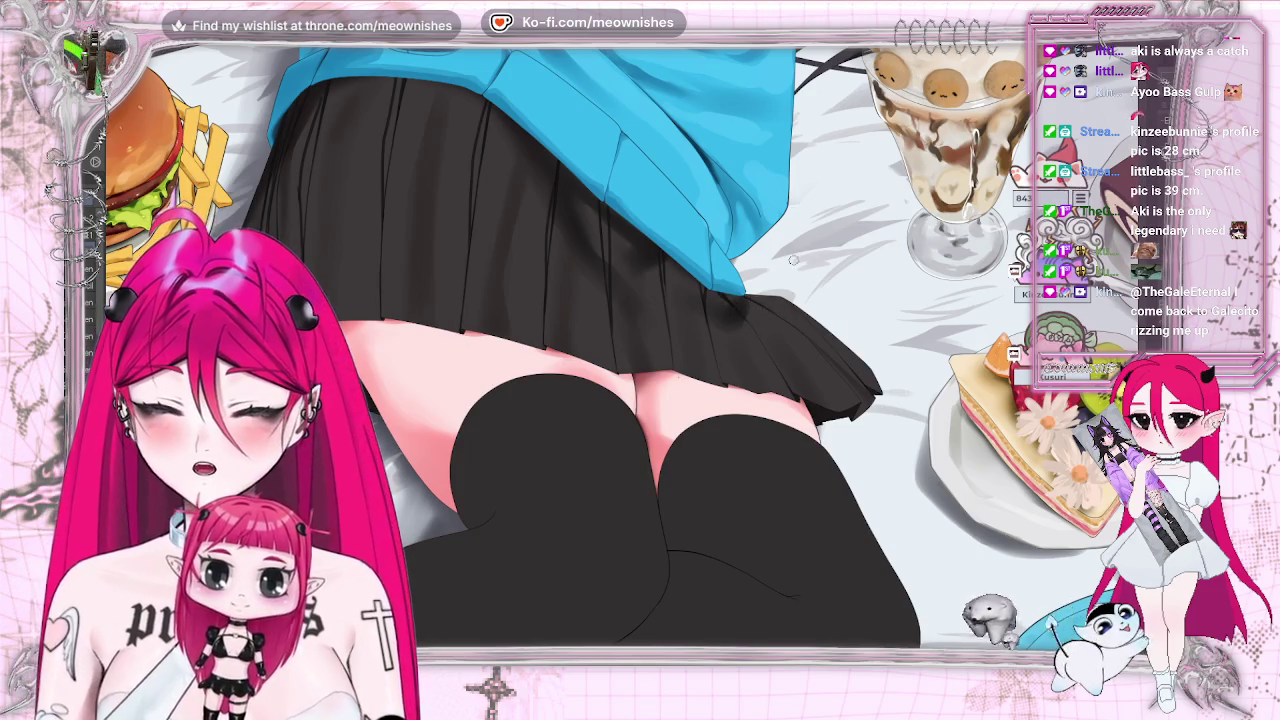
{"action": "key", "text": "ctrl+0"}
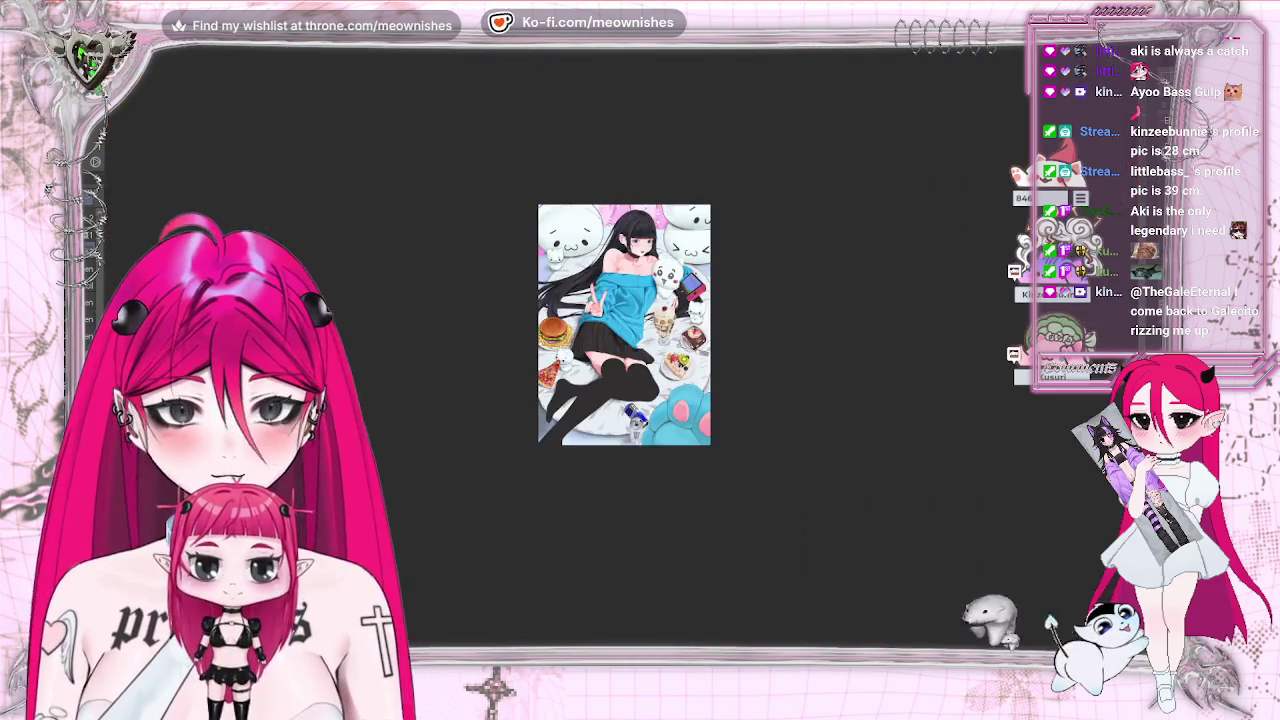
{"action": "key", "text": "ctrl+plus"}
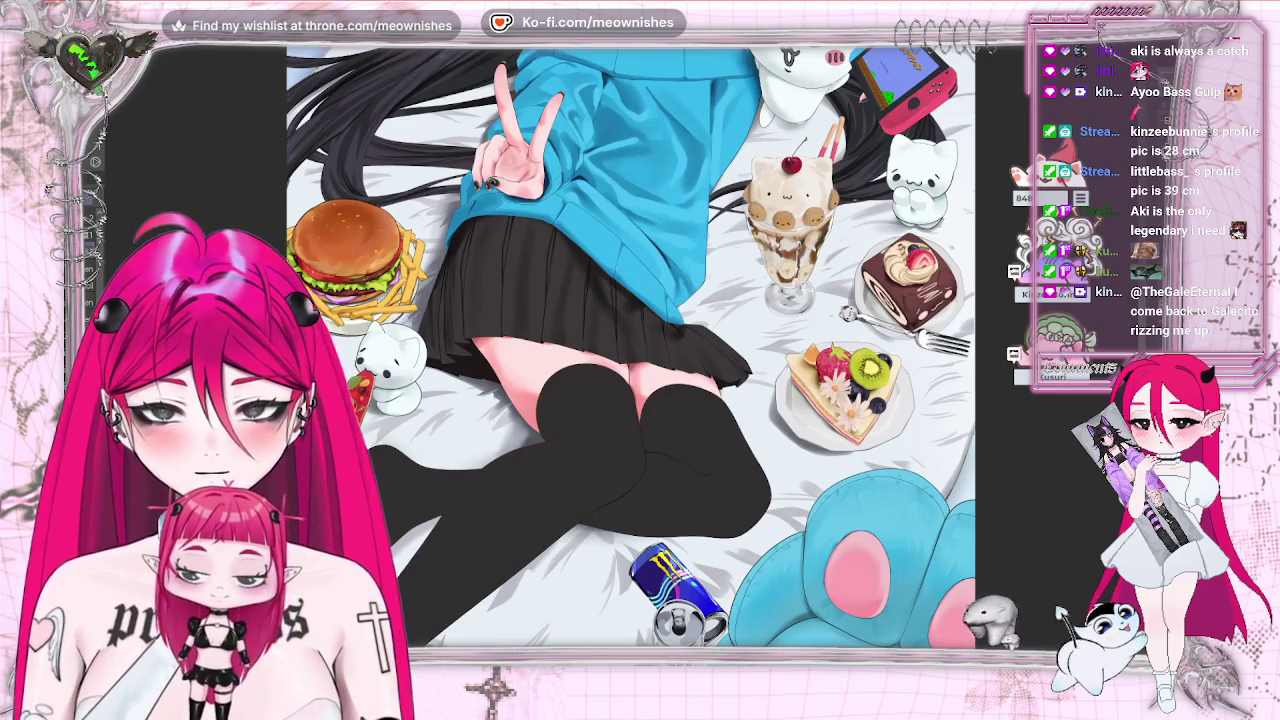
{"action": "key", "text": "ctrl+0"}
{"action": "key", "text": "ctrl+plus"}
{"action": "key", "text": "ctrl+plus"}
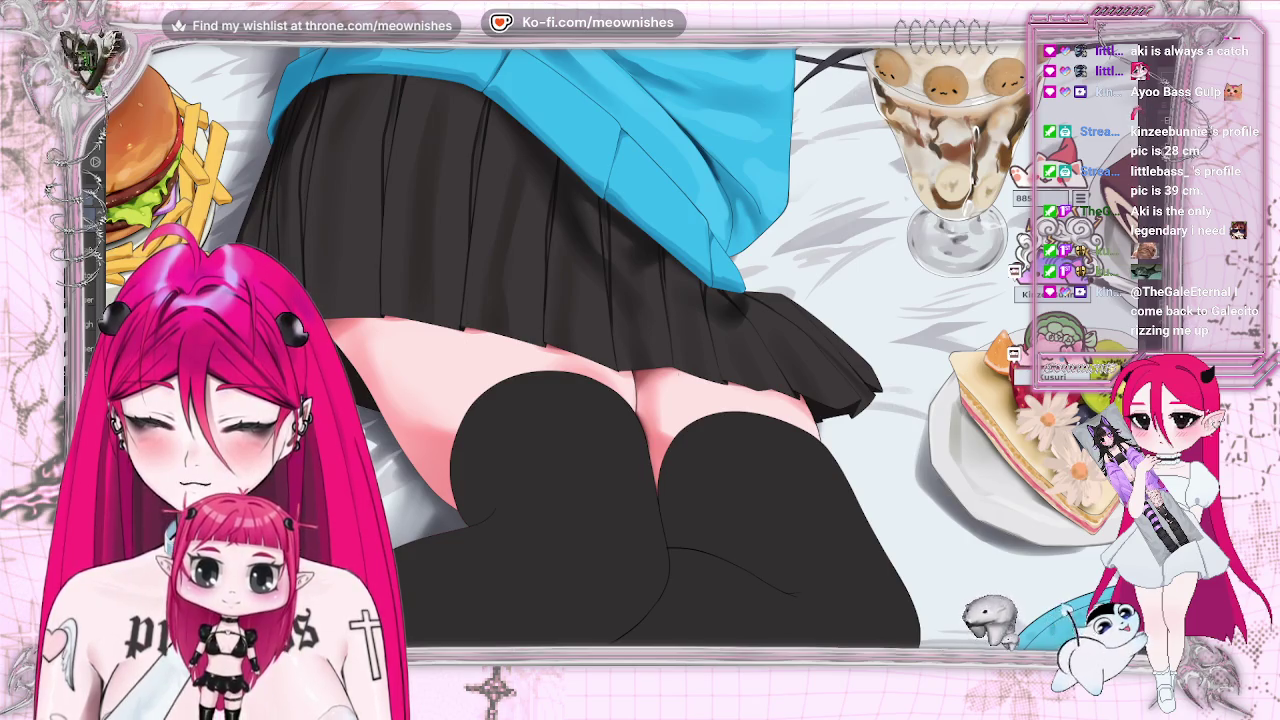
{"action": "scroll", "coordinate": [620, 340], "scroll_direction": "down", "scroll_amount": 3}
{"action": "scroll", "coordinate": [620, 340], "scroll_direction": "down", "scroll_amount": 2}
{"action": "scroll", "coordinate": [620, 340], "scroll_direction": "down", "scroll_amount": 2}
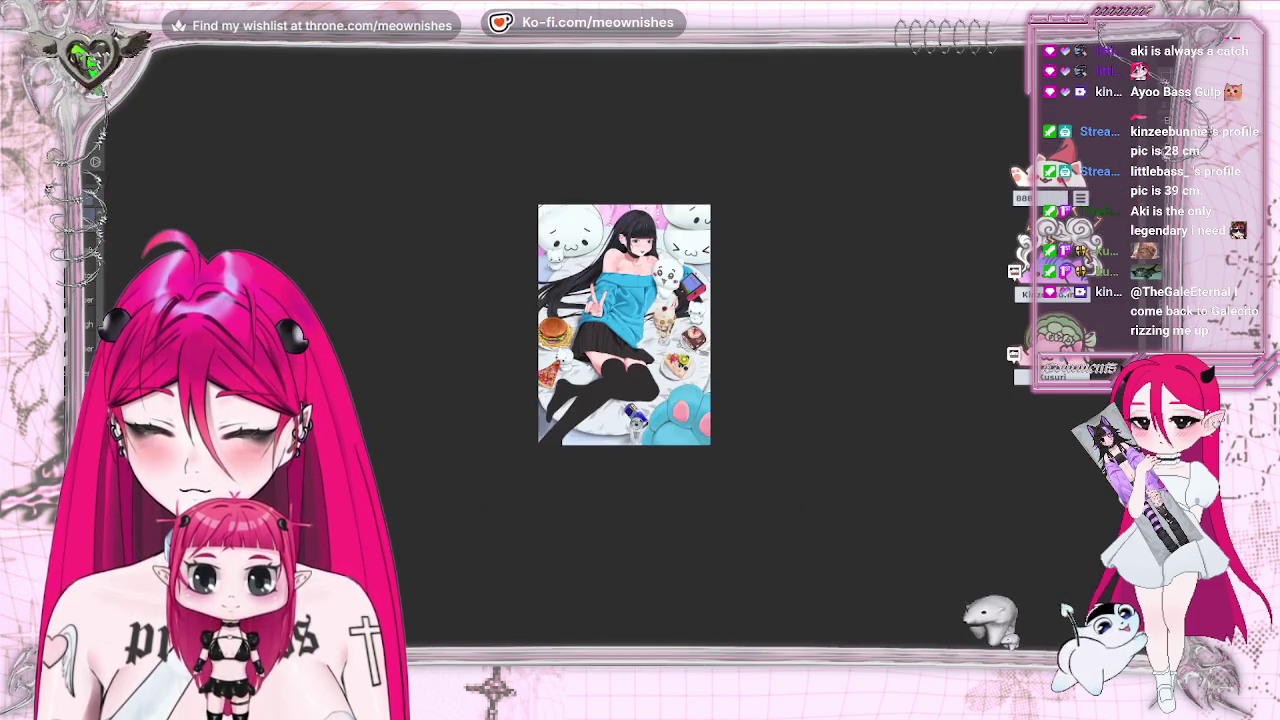
{"action": "scroll", "coordinate": [615, 355], "scroll_direction": "up", "scroll_amount": 3}
{"action": "scroll", "coordinate": [615, 355], "scroll_direction": "up", "scroll_amount": 2}
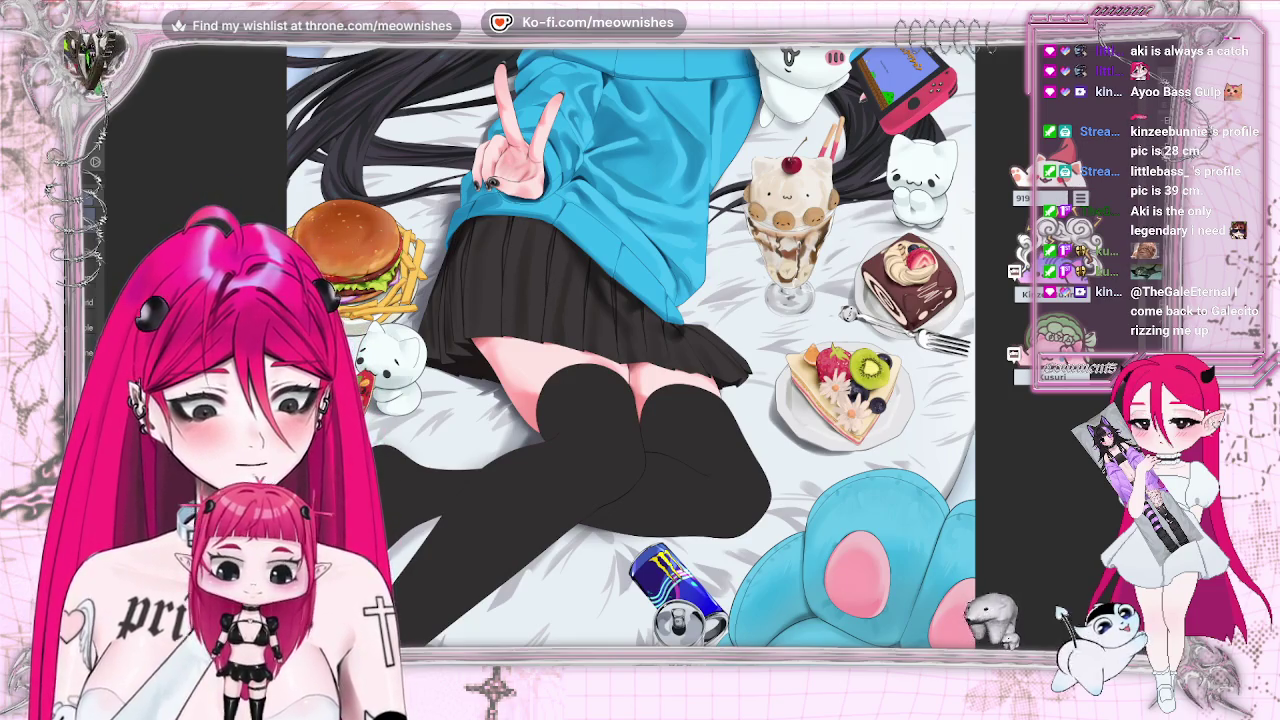
{"action": "left_click", "coordinate": [990, 273], "text": "ctrl"}
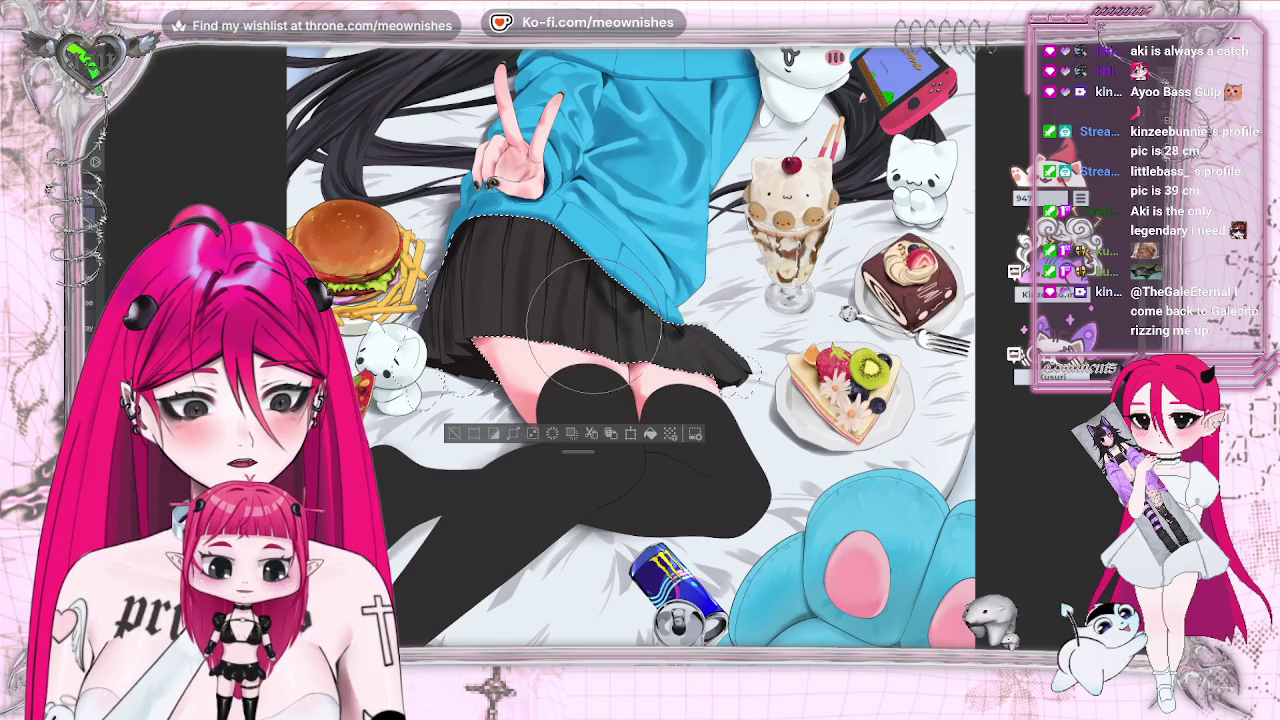
{"action": "scroll", "coordinate": [532, 266], "scroll_direction": "down", "scroll_amount": 3}
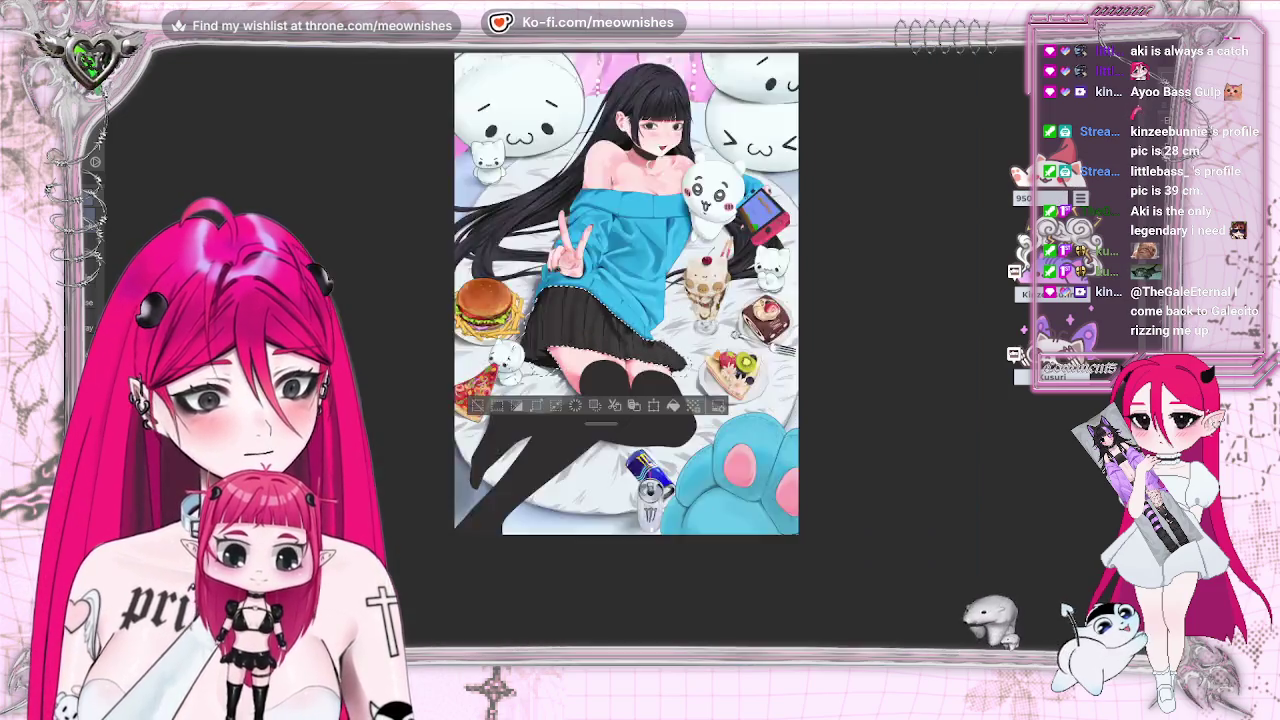
{"action": "scroll", "coordinate": [610, 354], "scroll_direction": "up", "scroll_amount": 3}
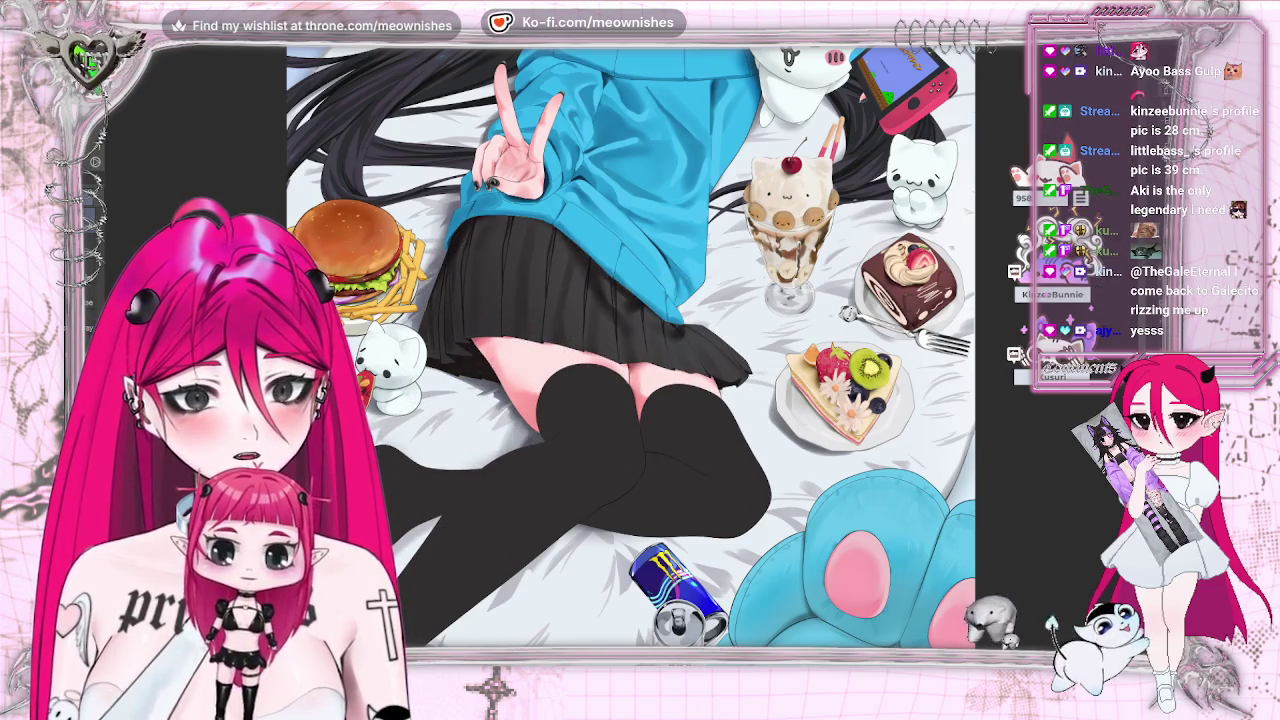
{"action": "scroll", "coordinate": [520, 388], "scroll_direction": "down", "scroll_amount": 3}
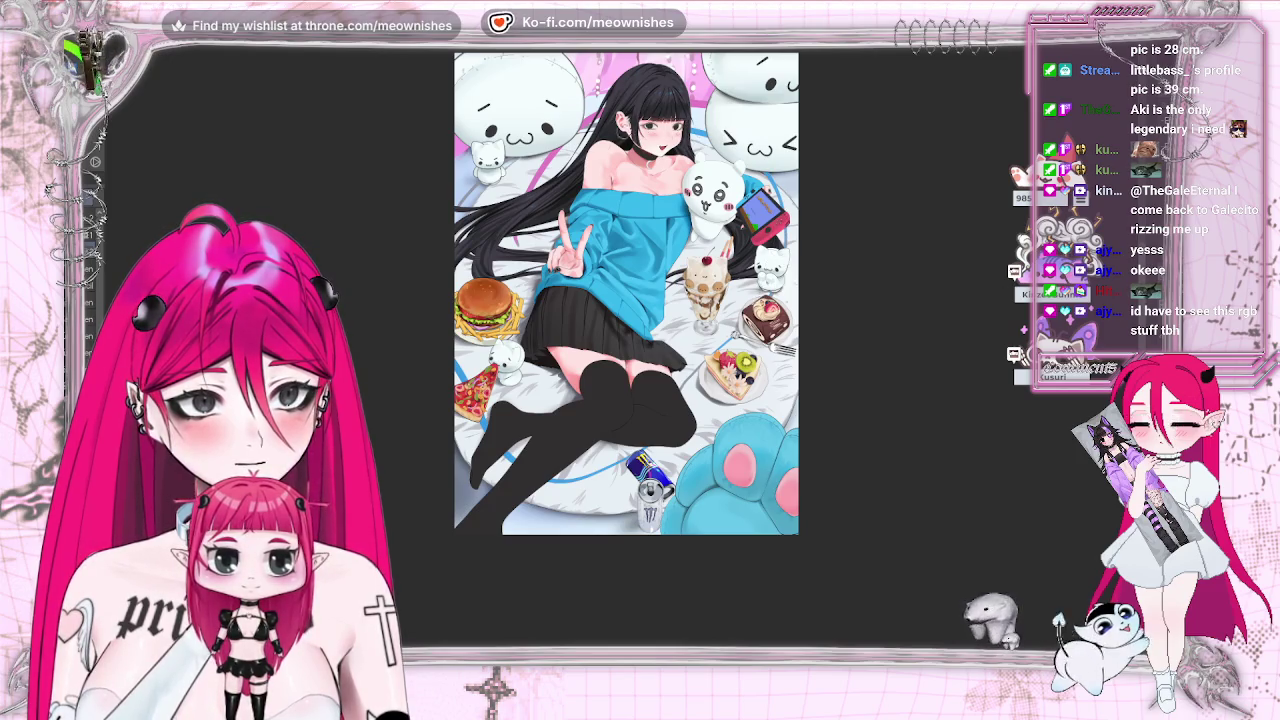
{"action": "scroll", "coordinate": [622, 354], "scroll_direction": "down", "scroll_amount": 3}
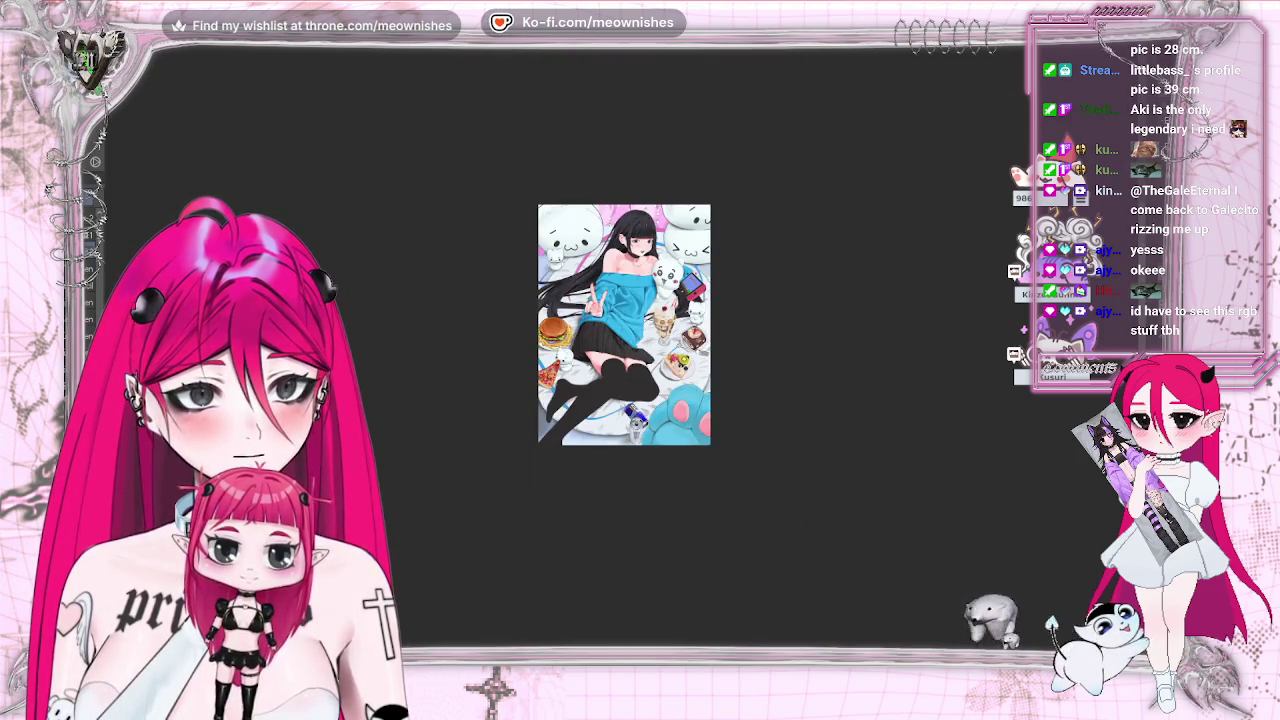
{"action": "scroll", "coordinate": [622, 356], "scroll_direction": "up", "scroll_amount": 3}
{"action": "key", "text": "h"}
{"action": "key", "text": "h"}
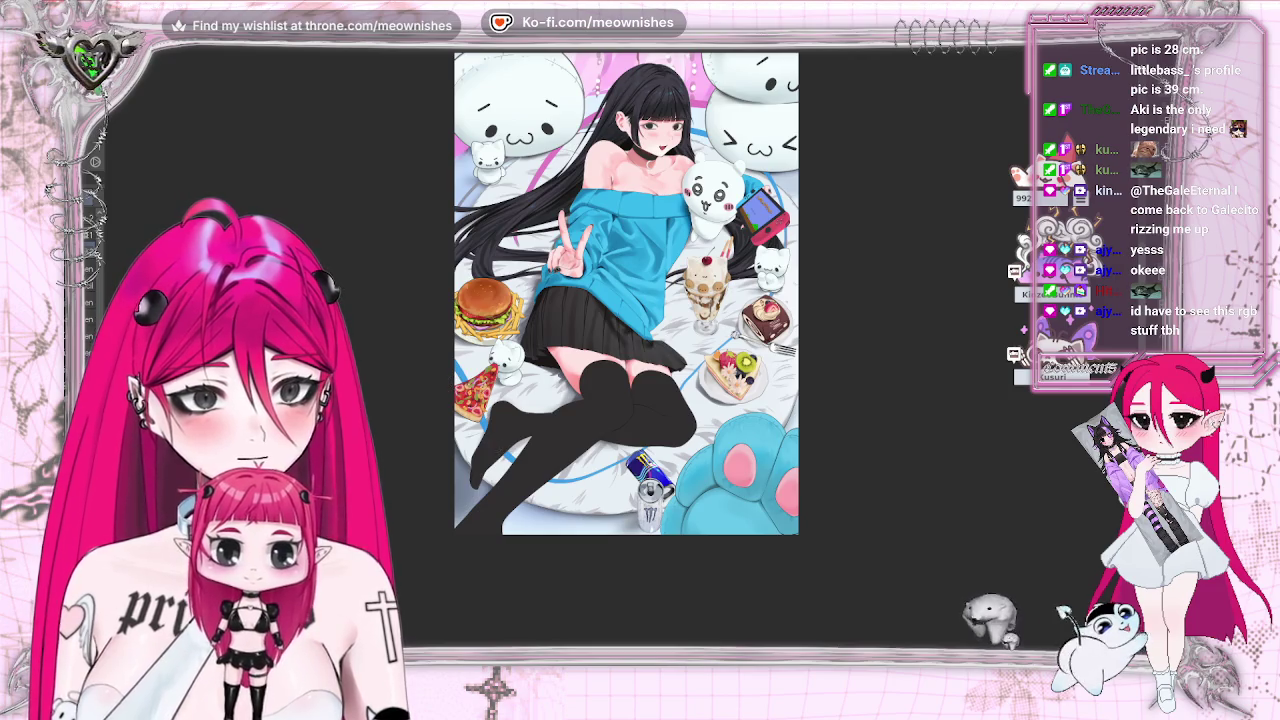
{"action": "scroll", "coordinate": [622, 358], "scroll_direction": "down", "scroll_amount": 2}
{"action": "scroll", "coordinate": [622, 358], "scroll_direction": "up", "scroll_amount": 2}
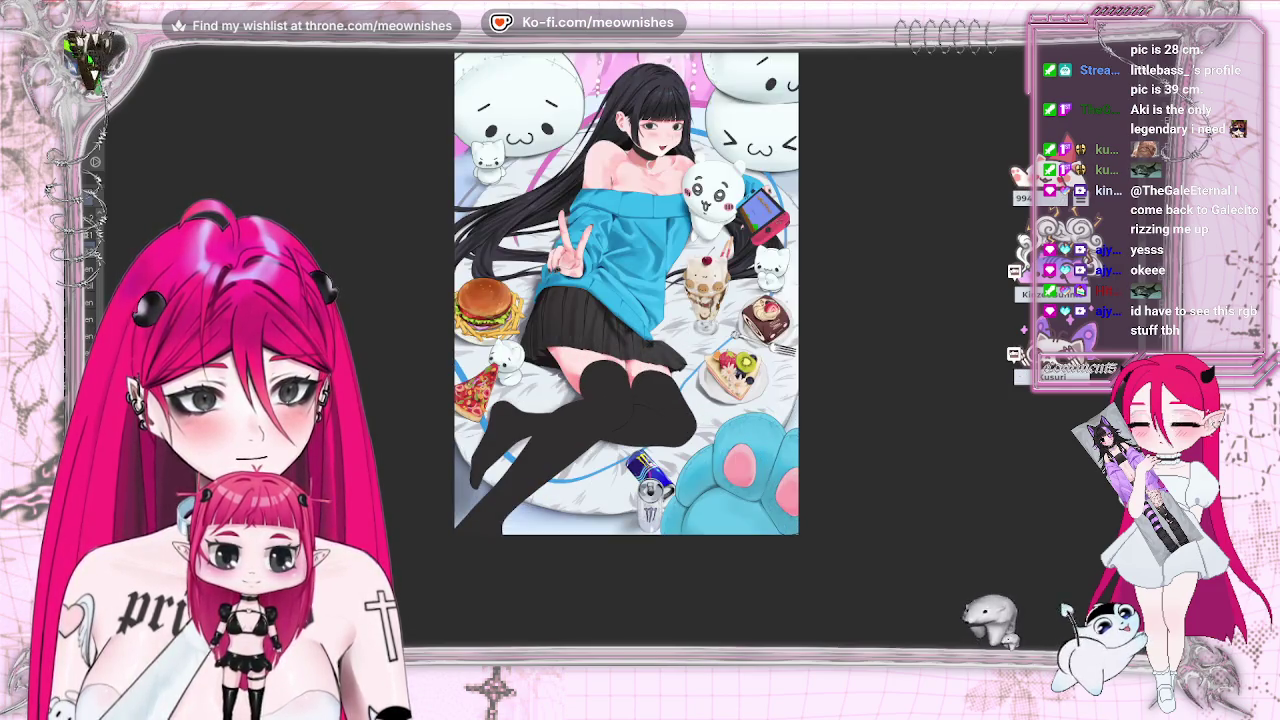
{"action": "key", "text": "m"}
{"action": "key", "text": "m"}
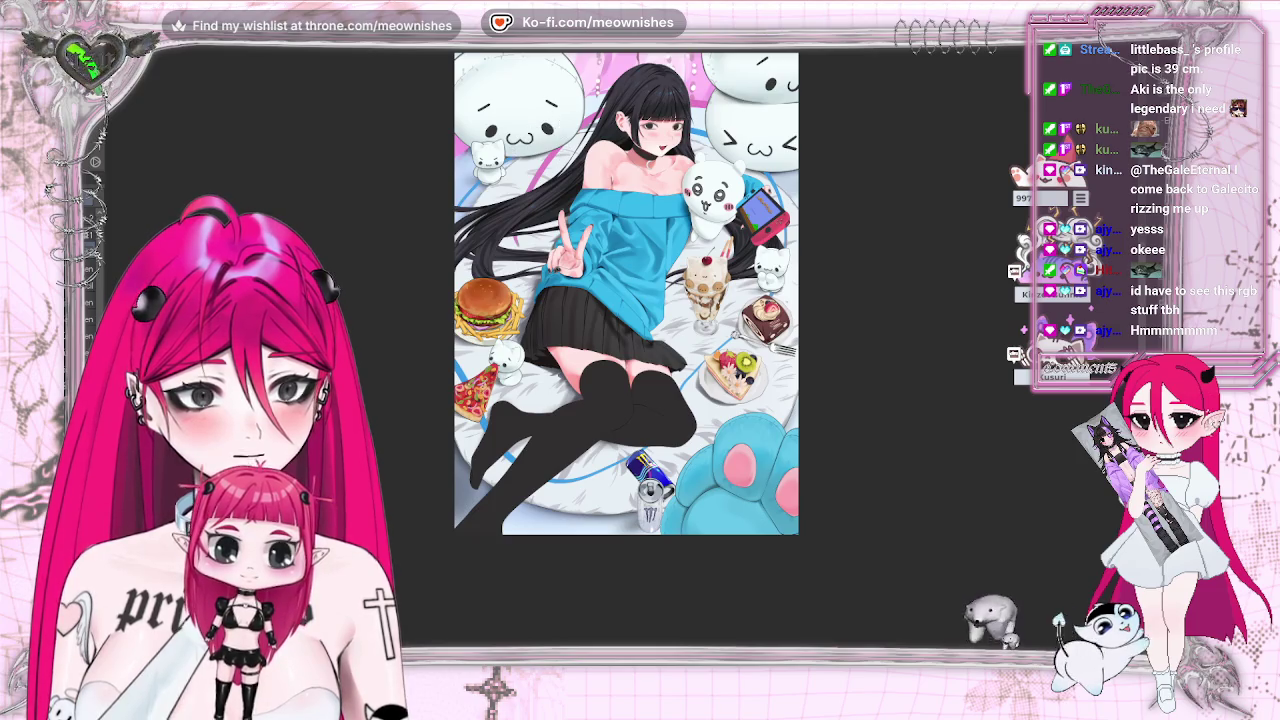
{"action": "key", "text": "ctrl+minus"}
{"action": "key", "text": "ctrl+minus"}
{"action": "key", "text": "ctrl+0"}
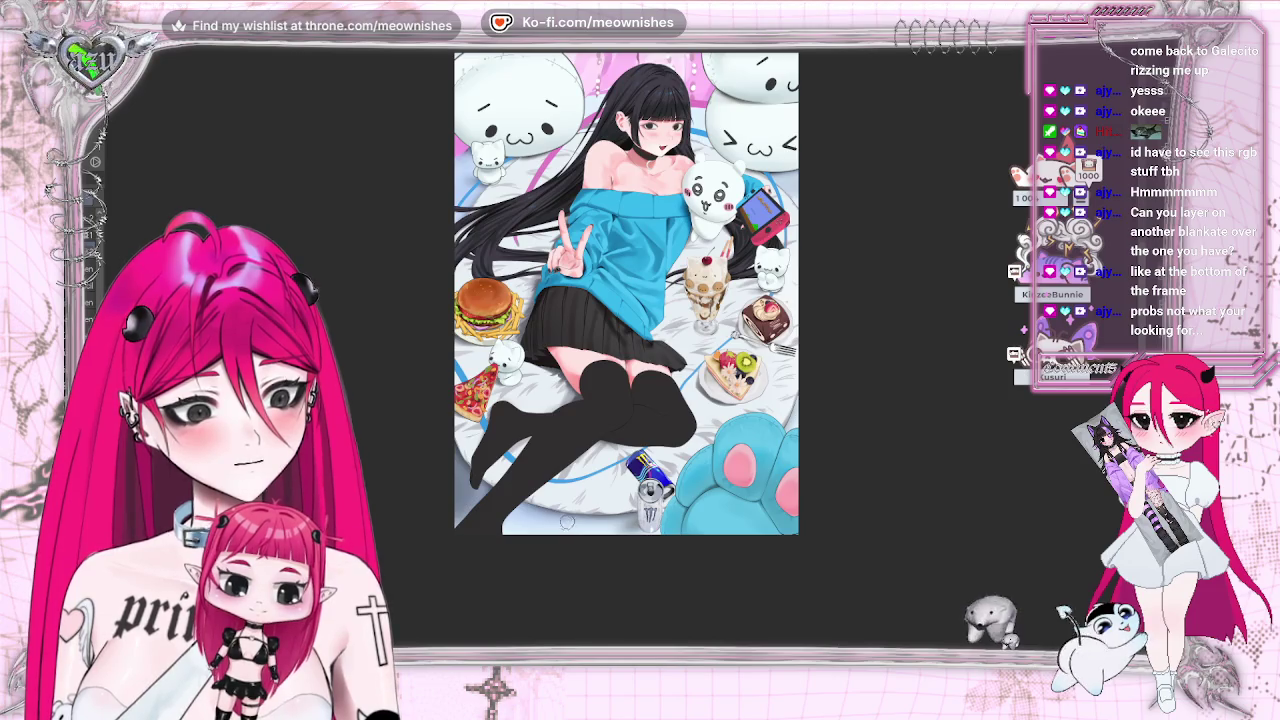
{"action": "scroll", "coordinate": [622, 355], "scroll_direction": "down", "scroll_amount": 1}
{"action": "scroll", "coordinate": [622, 355], "scroll_direction": "down", "scroll_amount": 1}
{"action": "scroll", "coordinate": [623, 355], "scroll_direction": "up", "scroll_amount": 1}
{"action": "scroll", "coordinate": [623, 355], "scroll_direction": "up", "scroll_amount": 1}
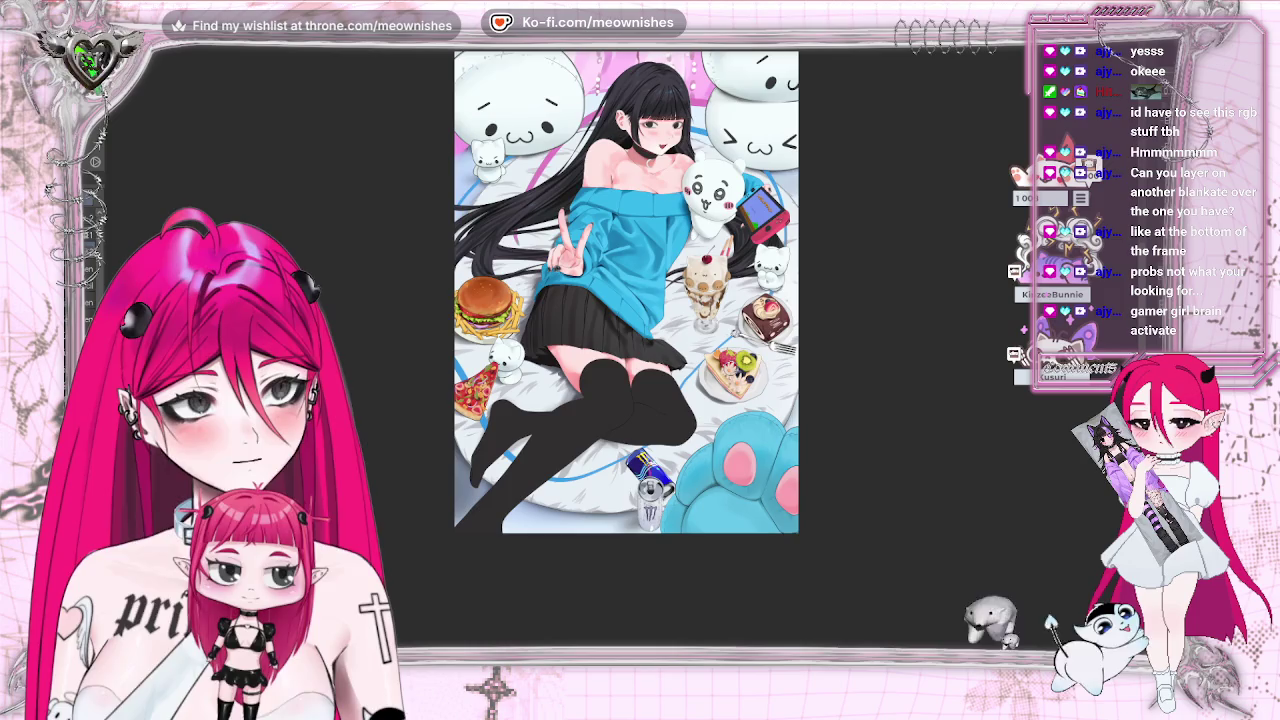
{"action": "key", "text": "h"}
{"action": "key", "text": "h"}
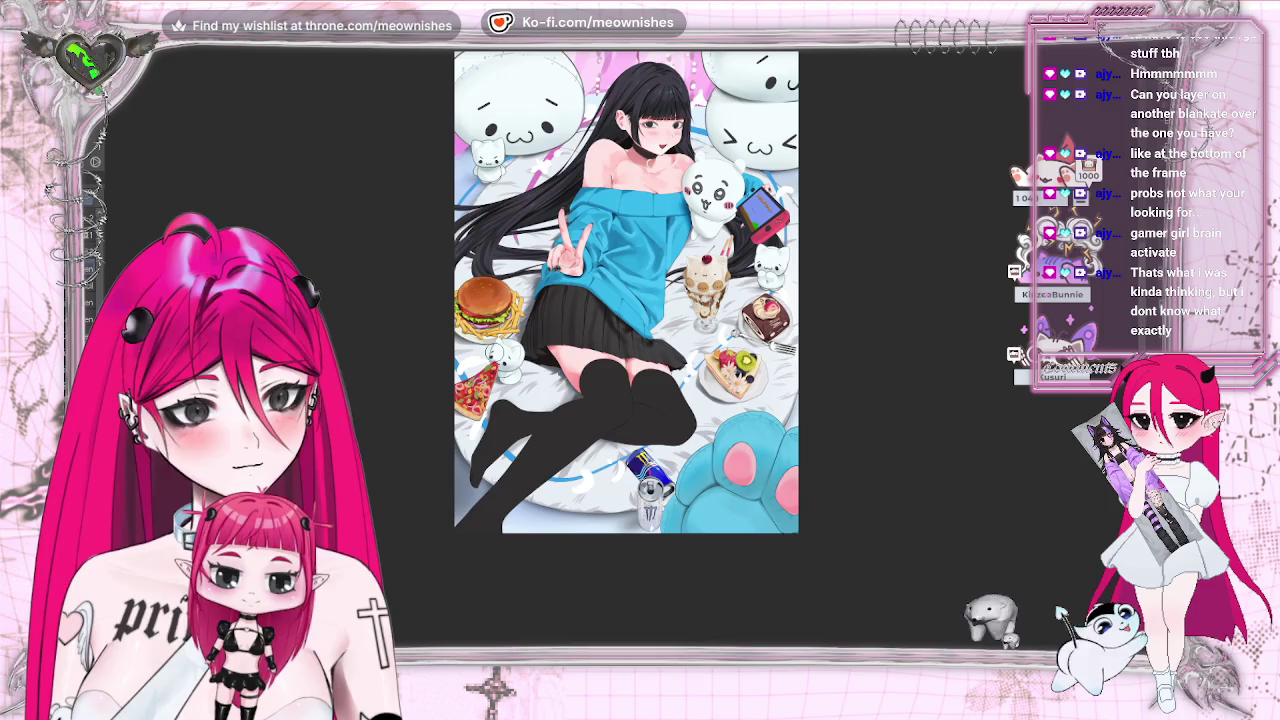
{"action": "scroll", "coordinate": [626, 292], "scroll_direction": "down", "scroll_amount": 3}
{"action": "scroll", "coordinate": [626, 292], "scroll_direction": "down", "scroll_amount": 1}
{"action": "scroll", "coordinate": [626, 292], "scroll_direction": "up", "scroll_amount": 1}
{"action": "scroll", "coordinate": [626, 324], "scroll_direction": "up", "scroll_amount": 3}
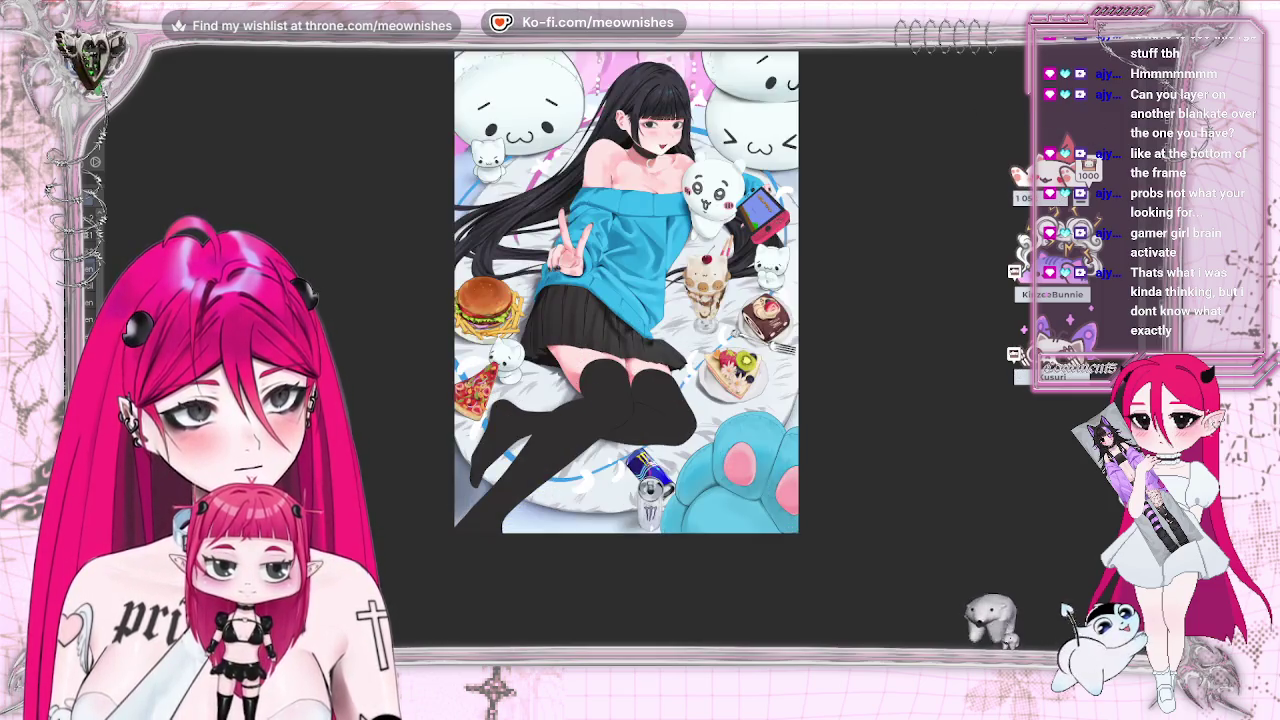
{"action": "scroll", "coordinate": [640, 350], "scroll_direction": "up", "scroll_amount": 2}
{"action": "scroll", "coordinate": [630, 347], "scroll_direction": "down", "scroll_amount": 2}
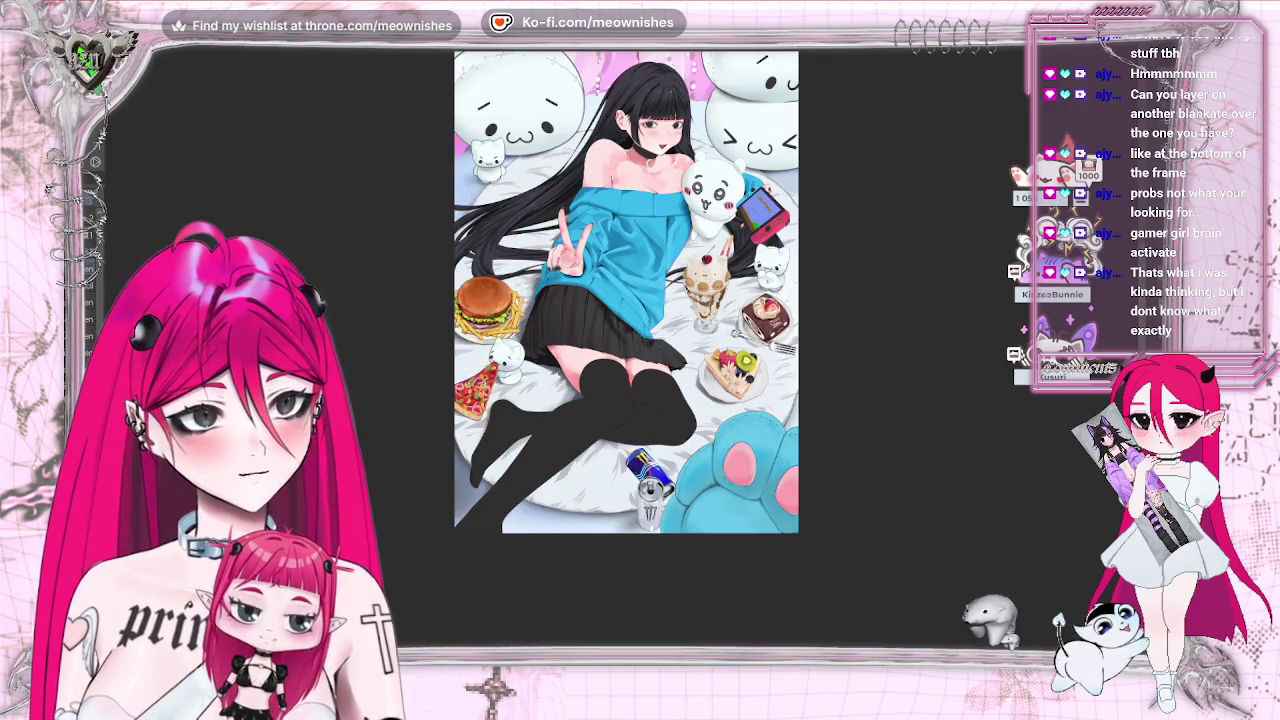
{"action": "key", "text": "h"}
{"action": "key", "text": "h"}
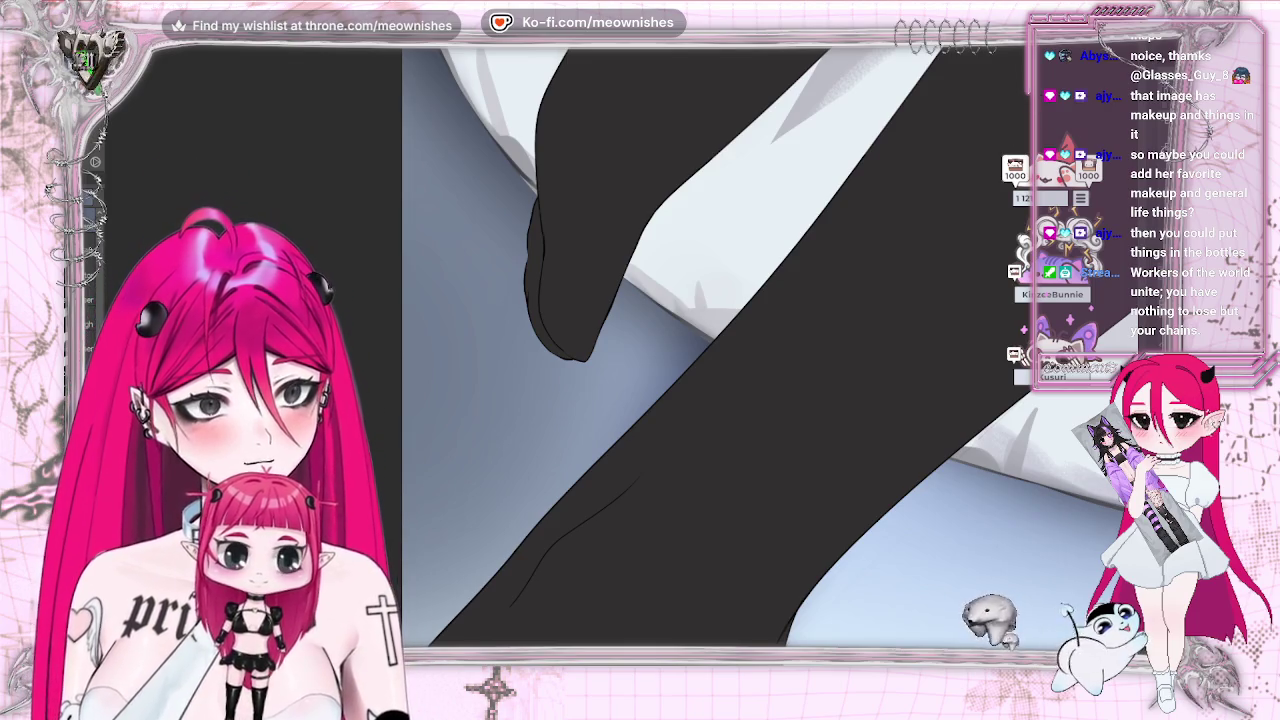
- Rotate the view around the stocking foot and undo the stray stroke on its left edge
{"action": "left_click_drag", "start_coordinate": [670, 350], "coordinate": [640, 345]}
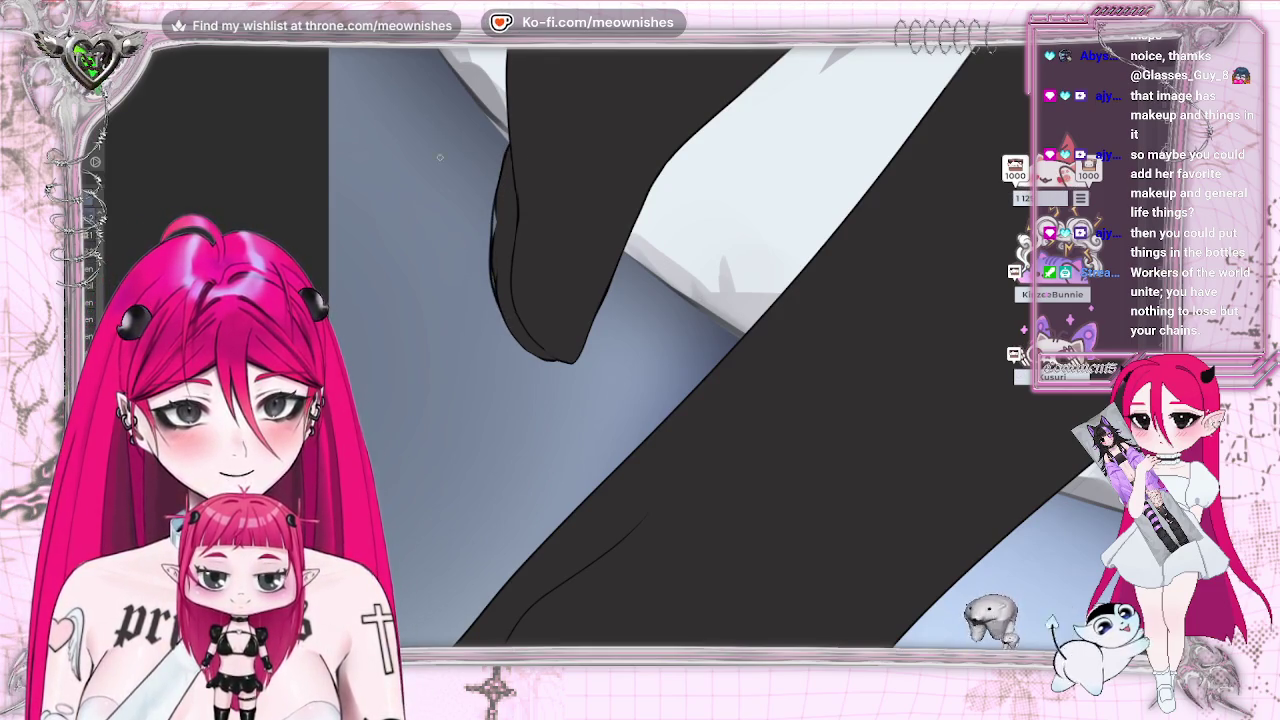
{"action": "key", "text": "ctrl+z"}
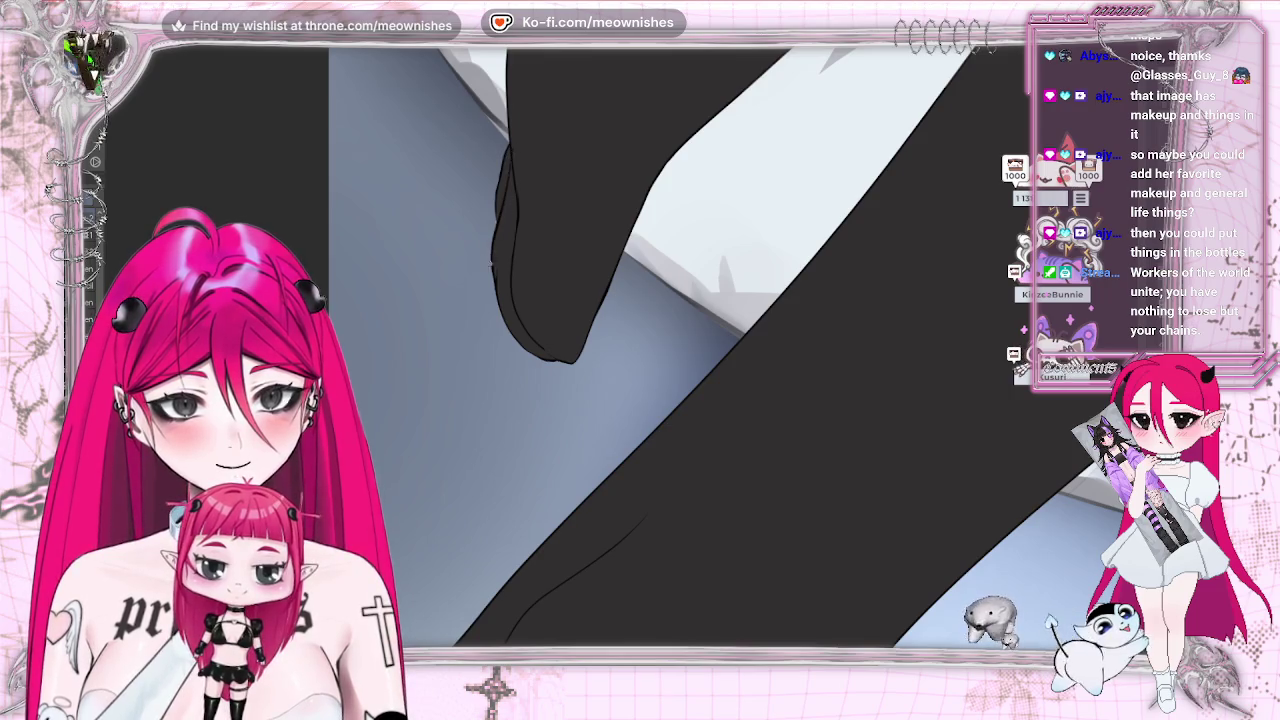
{"action": "key", "text": "m"}
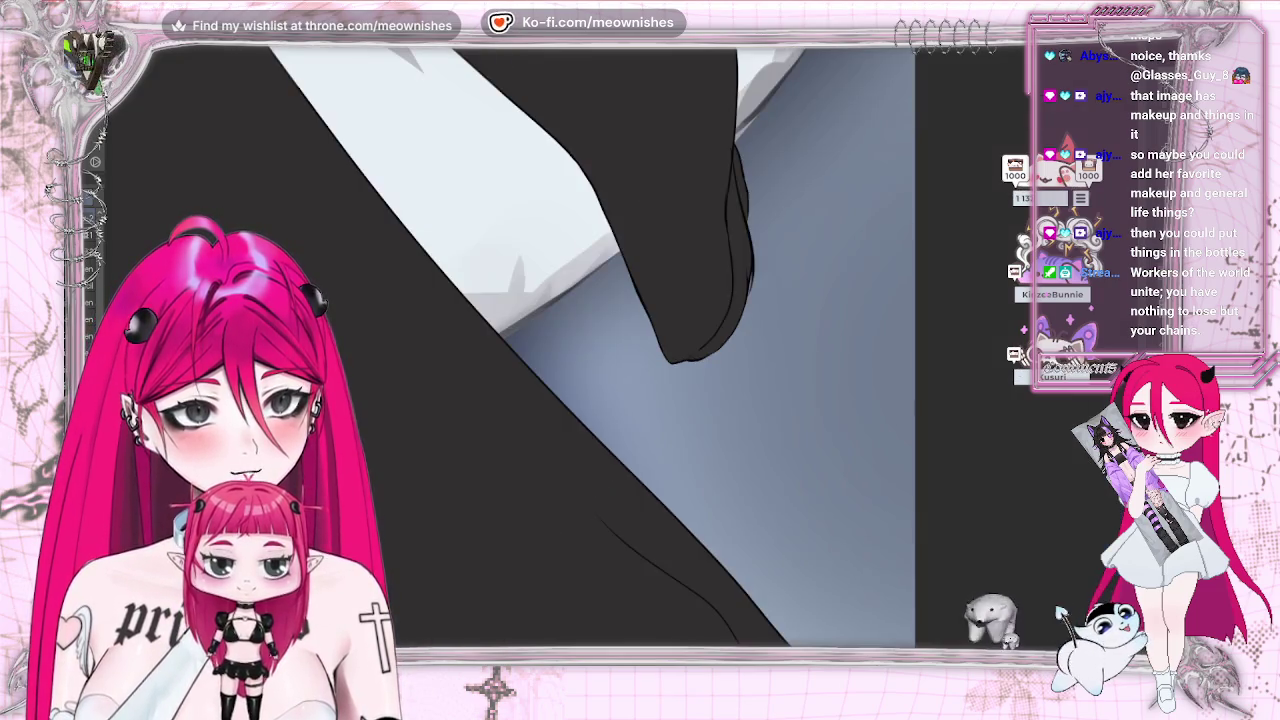
{"action": "key", "text": "m"}
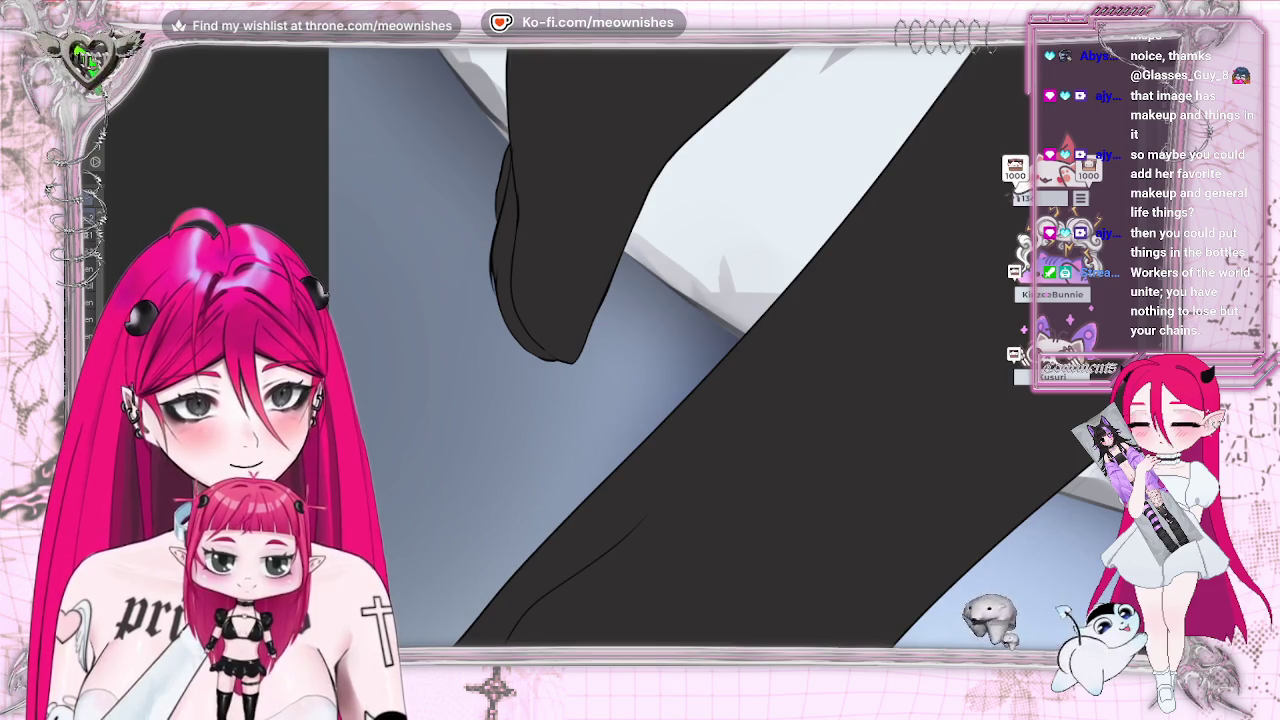
- Navigate around the leg and mirror the view back and forth to check its shape
{"action": "scroll", "coordinate": [640, 350], "scroll_direction": "down", "scroll_amount": 2}
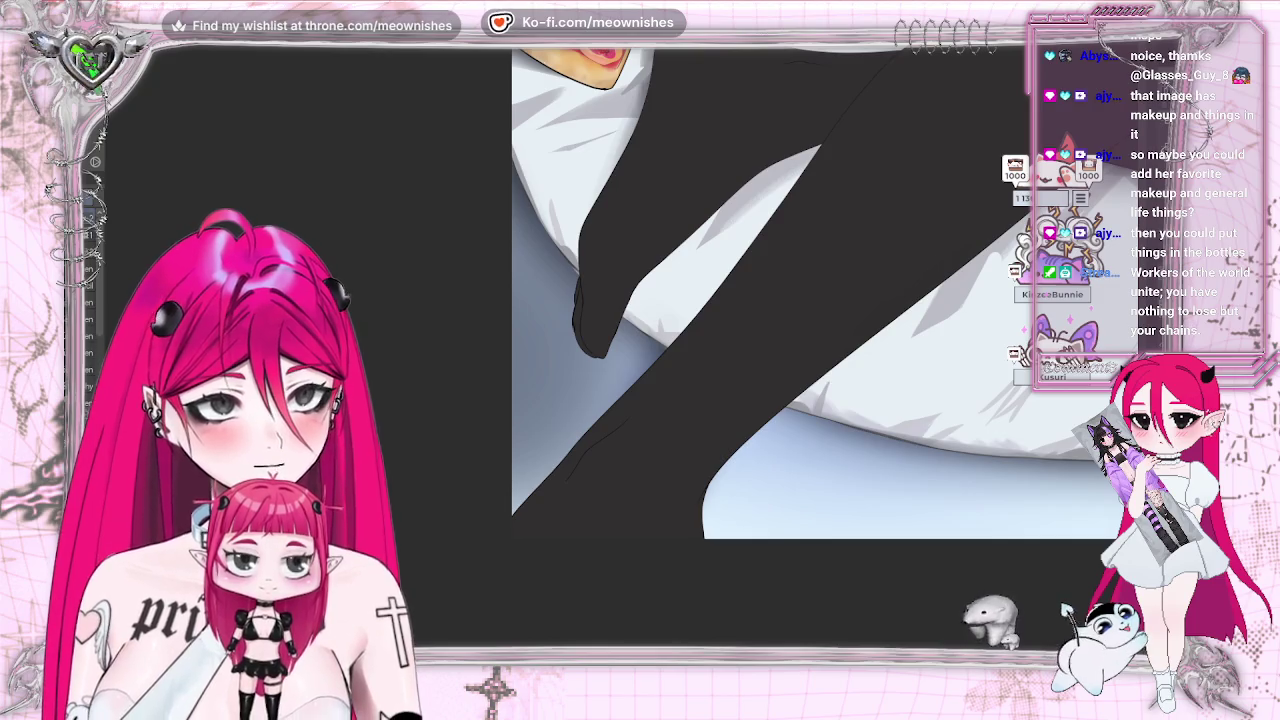
{"action": "scroll", "coordinate": [640, 350], "scroll_direction": "down", "scroll_amount": 1}
{"action": "scroll", "coordinate": [640, 350], "scroll_direction": "down", "scroll_amount": 1}
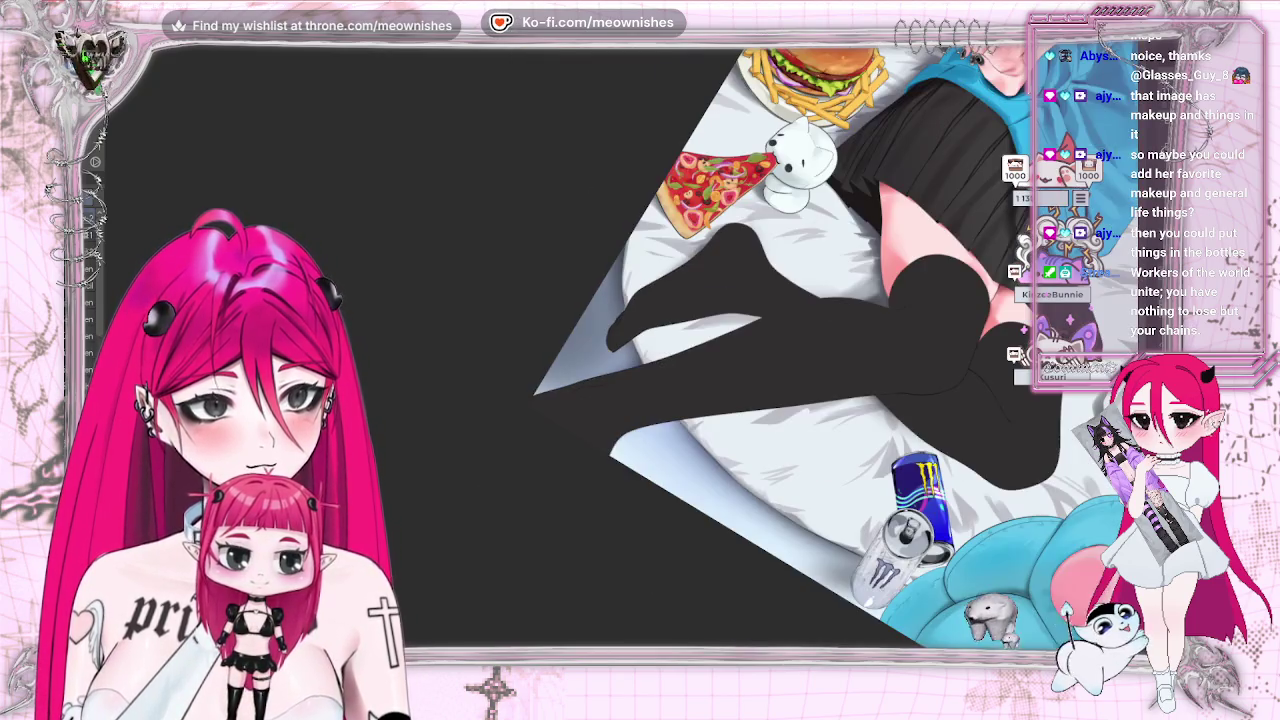
{"action": "scroll", "coordinate": [640, 350], "scroll_direction": "up", "scroll_amount": 2}
{"action": "scroll", "coordinate": [640, 350], "scroll_direction": "up", "scroll_amount": 1}
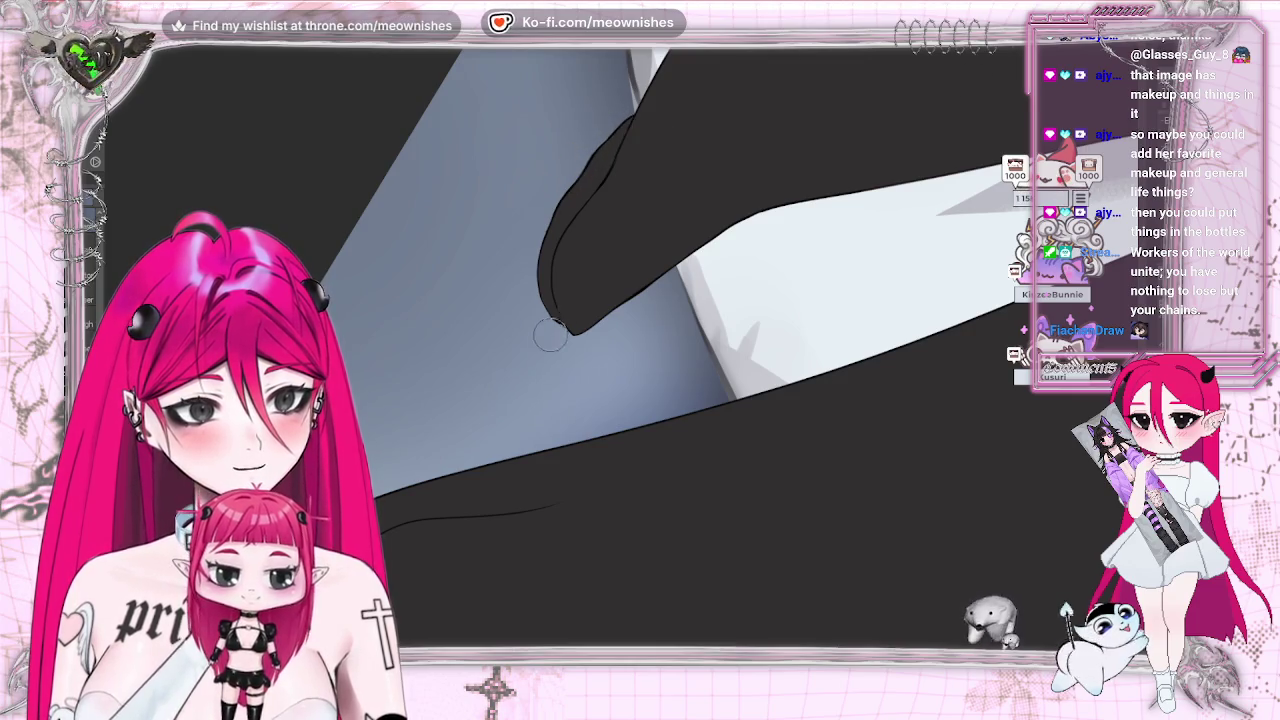
{"action": "scroll", "coordinate": [600, 350], "scroll_direction": "down", "scroll_amount": 2}
{"action": "scroll", "coordinate": [600, 350], "scroll_direction": "down", "scroll_amount": 2}
{"action": "scroll", "coordinate": [600, 350], "scroll_direction": "down", "scroll_amount": 3}
{"action": "scroll", "coordinate": [660, 280], "scroll_direction": "up", "scroll_amount": 3}
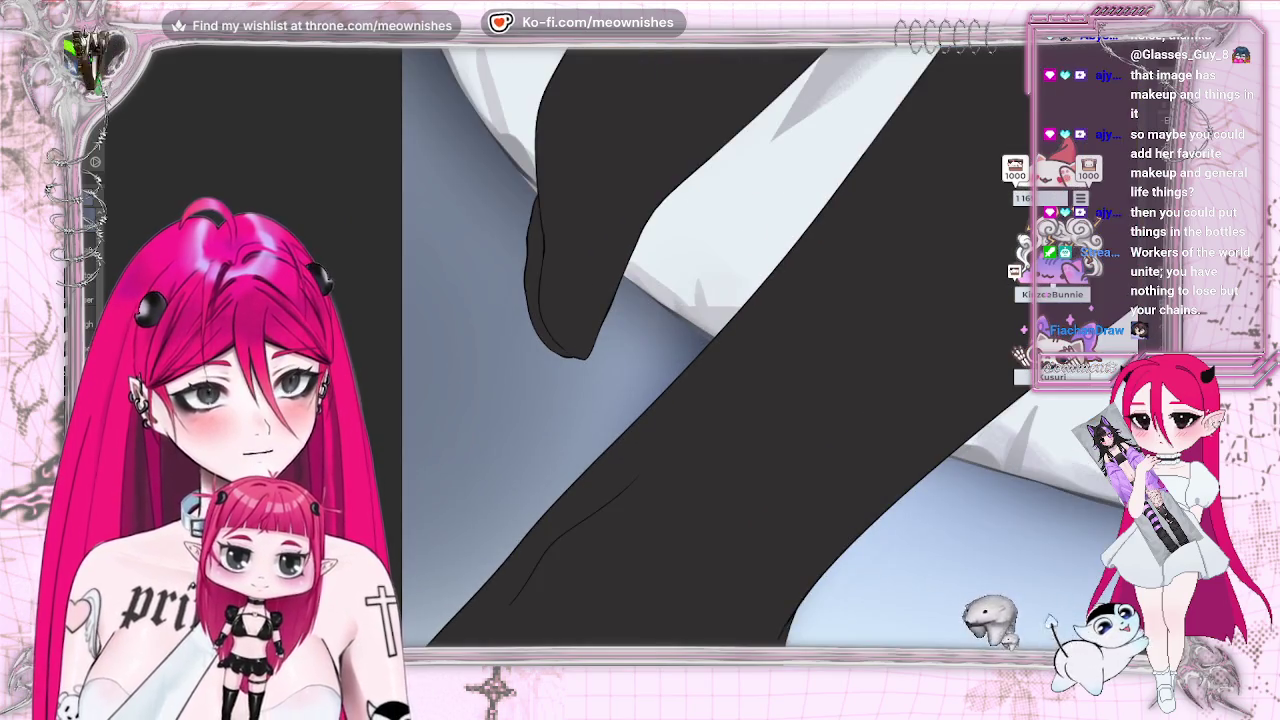
{"action": "key", "text": "m"}
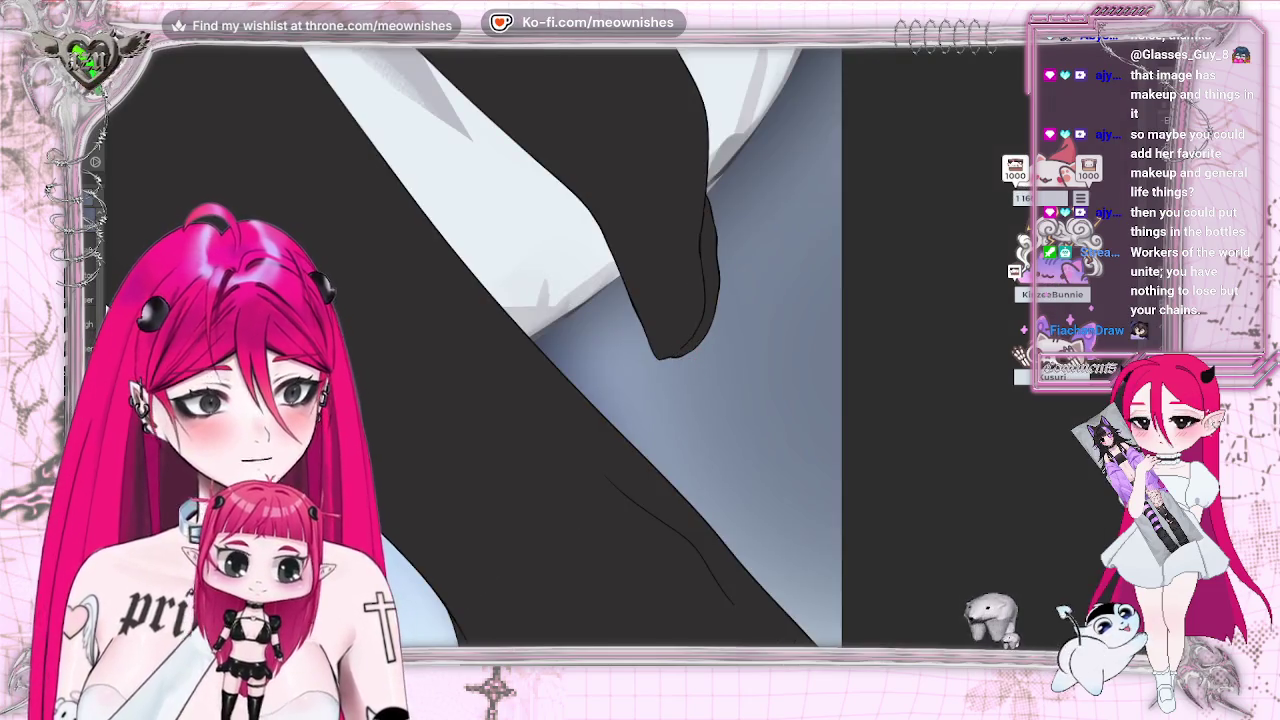
{"action": "key", "text": "m"}
{"action": "scroll", "coordinate": [700, 300], "scroll_direction": "down", "scroll_amount": 5}
{"action": "scroll", "coordinate": [700, 300], "scroll_direction": "down", "scroll_amount": 3}
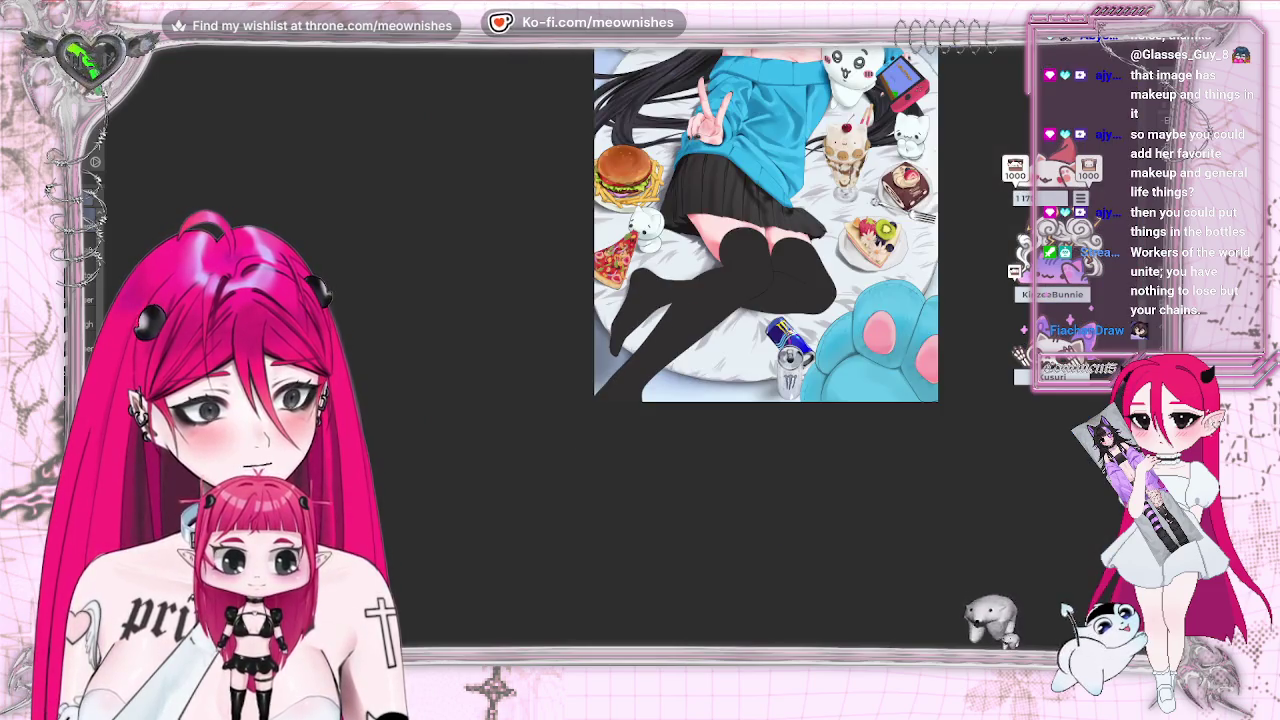
{"action": "scroll", "coordinate": [600, 345], "scroll_direction": "up", "scroll_amount": 2}
{"action": "scroll", "coordinate": [600, 345], "scroll_direction": "up", "scroll_amount": 2}
{"action": "scroll", "coordinate": [600, 345], "scroll_direction": "up", "scroll_amount": 3}
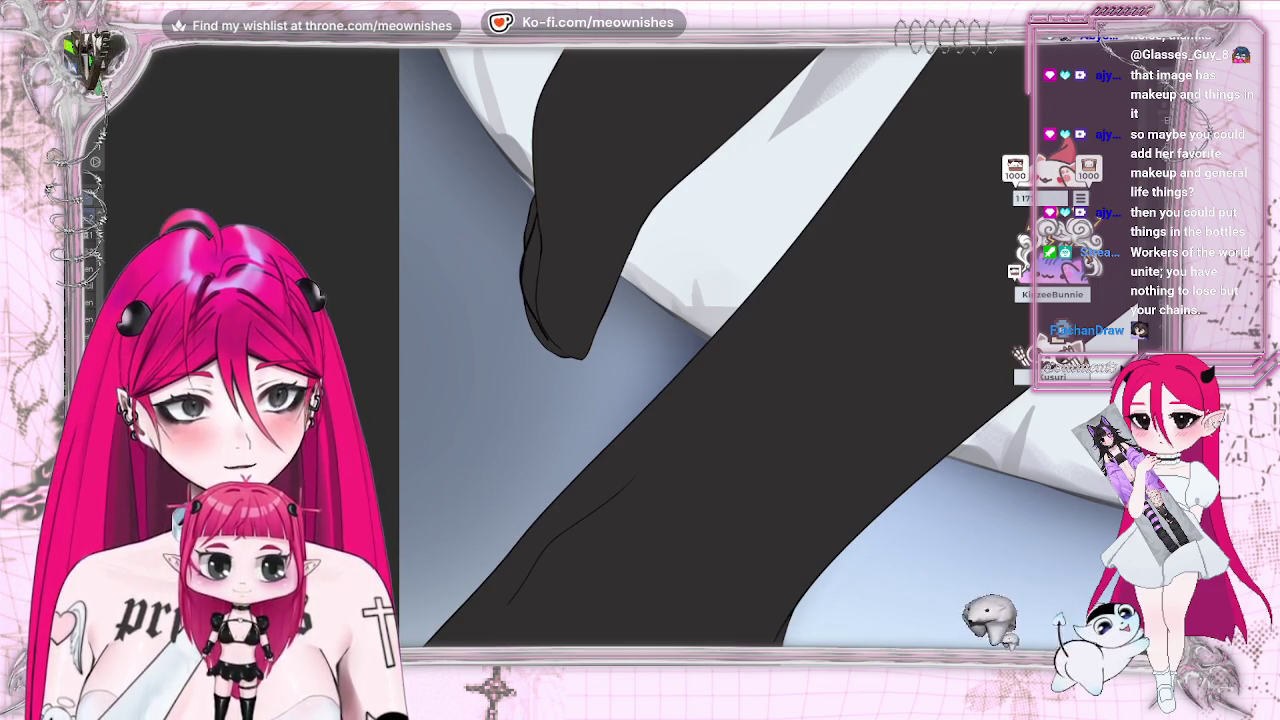
{"action": "scroll", "coordinate": [600, 345], "scroll_direction": "down", "scroll_amount": 2}
{"action": "scroll", "coordinate": [780, 290], "scroll_direction": "down", "scroll_amount": 2}
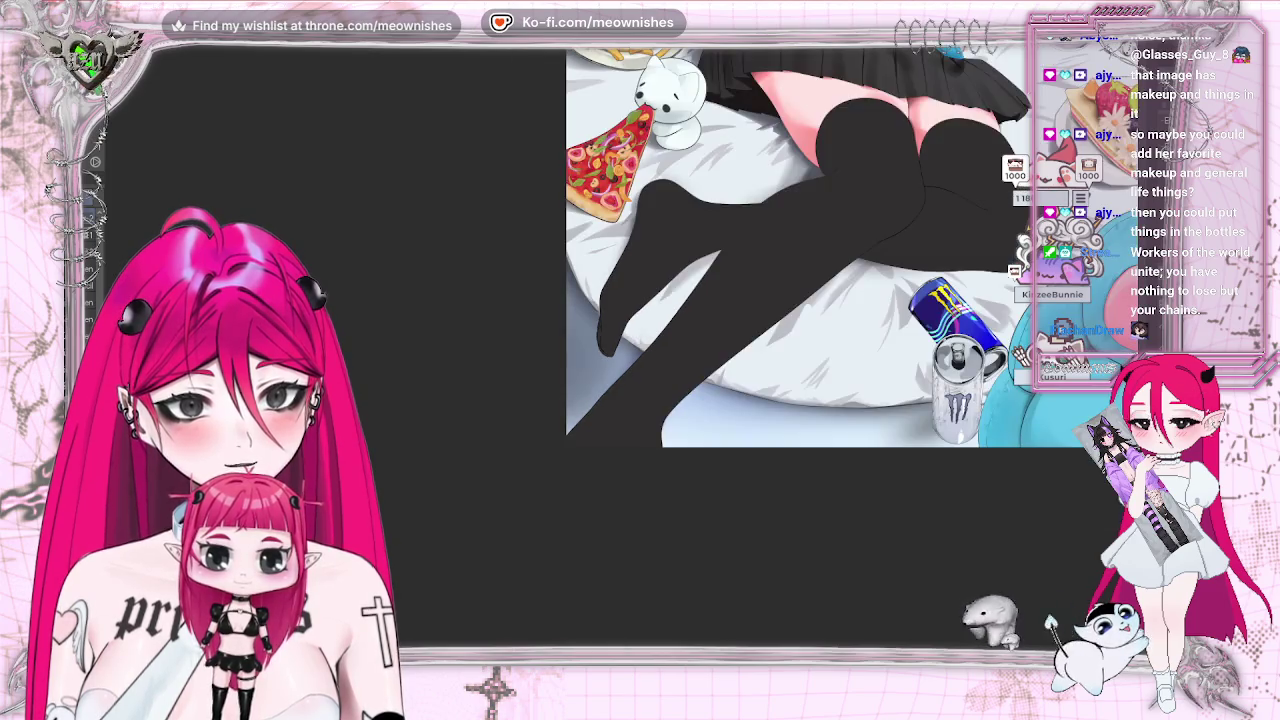
{"action": "scroll", "coordinate": [640, 300], "scroll_direction": "up", "scroll_amount": 5}
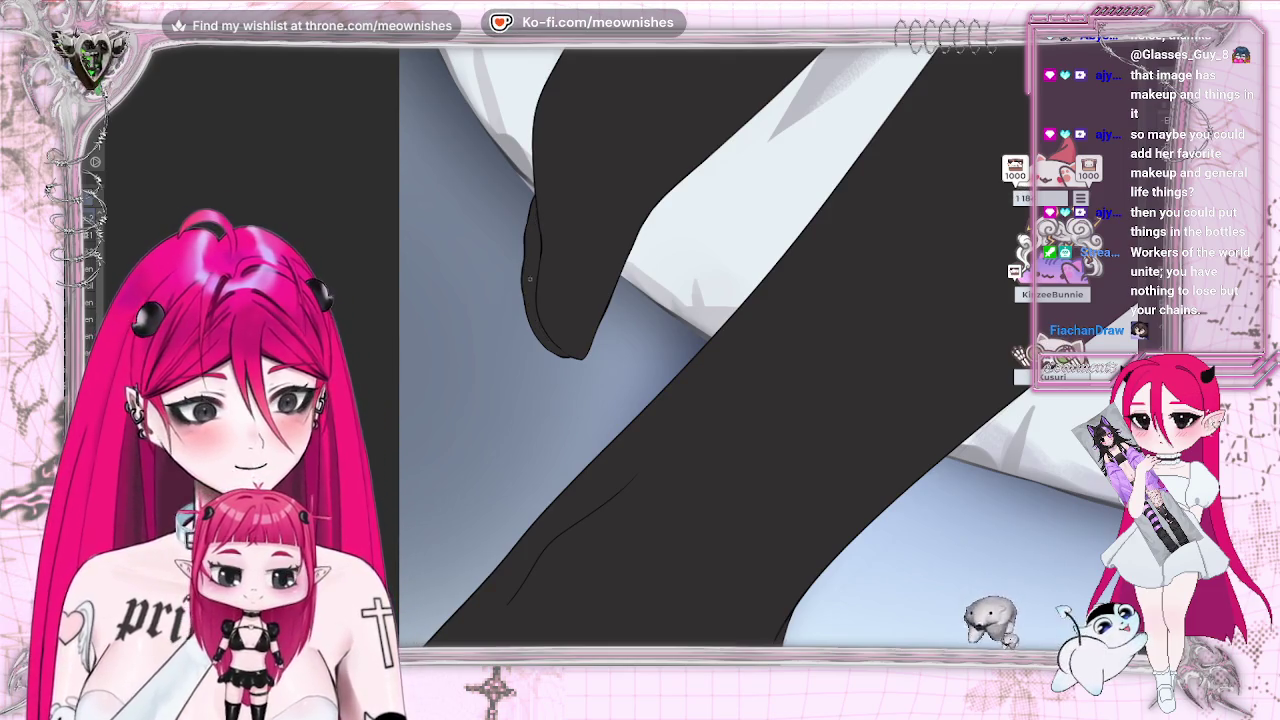
{"action": "scroll", "coordinate": [700, 350], "scroll_direction": "down", "scroll_amount": 3}
{"action": "scroll", "coordinate": [700, 350], "scroll_direction": "down", "scroll_amount": 2}
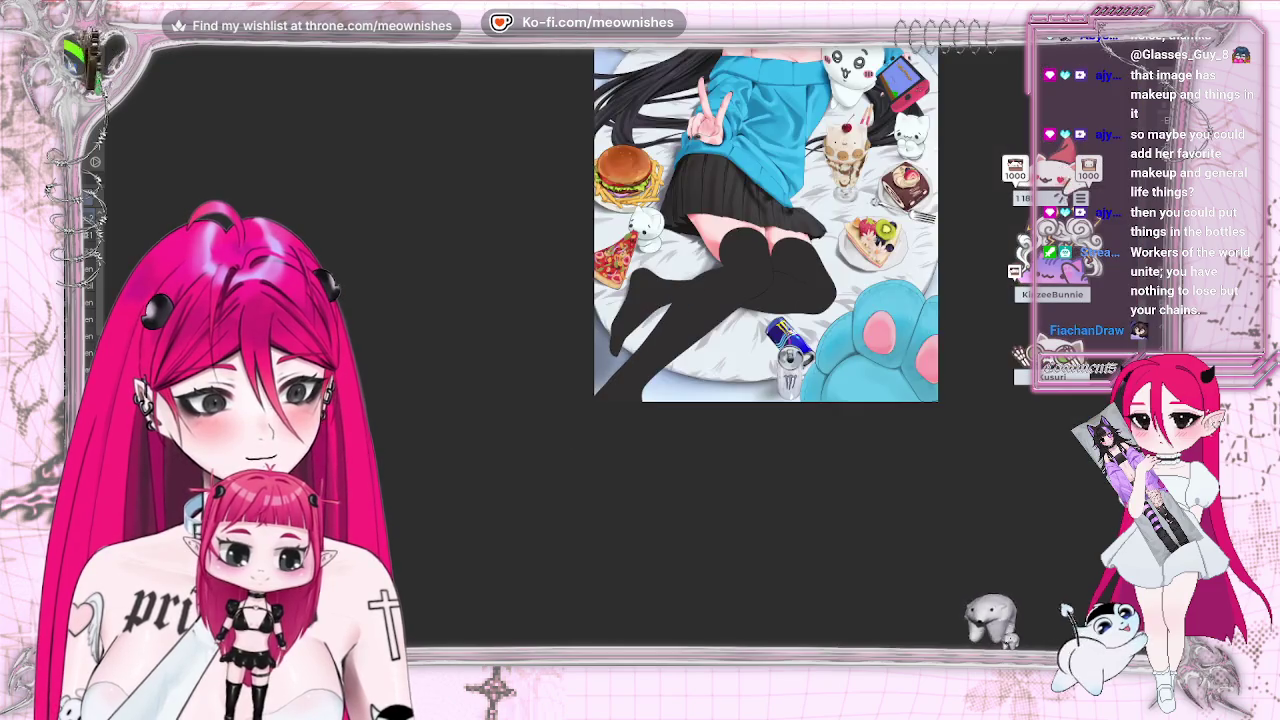
{"action": "scroll", "coordinate": [700, 350], "scroll_direction": "up", "scroll_amount": 5}
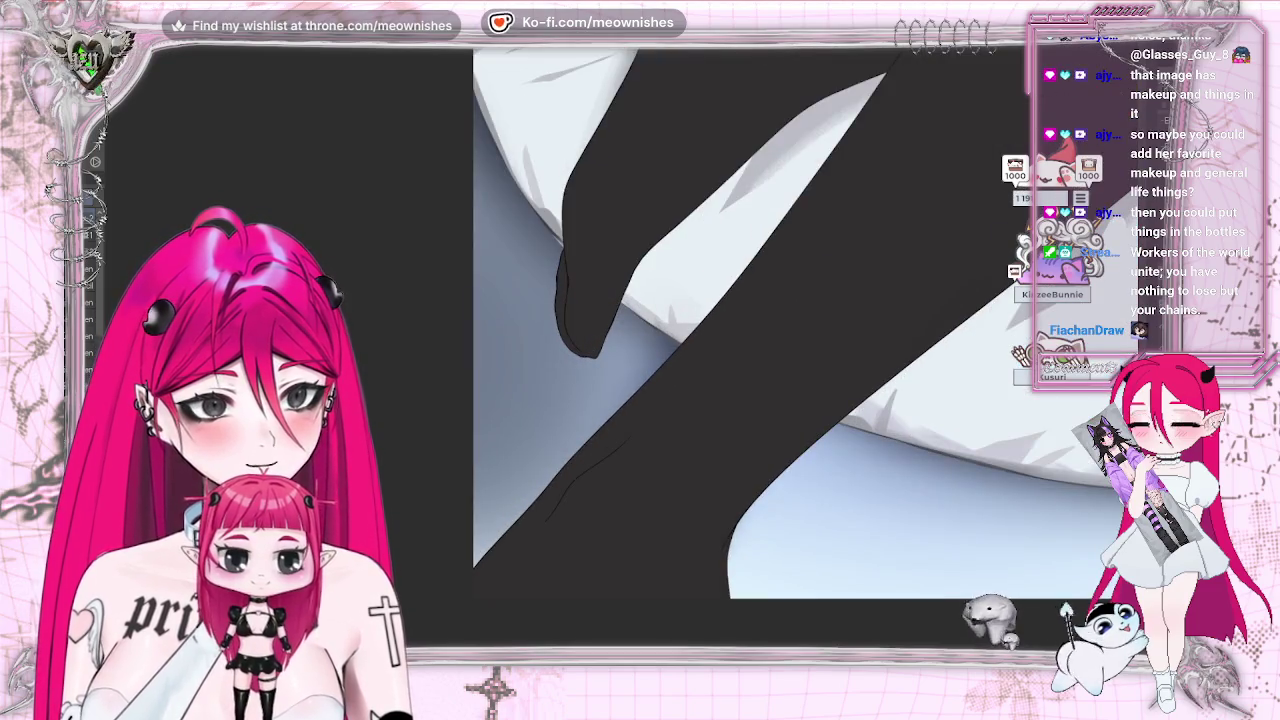
{"action": "scroll", "coordinate": [600, 320], "scroll_direction": "down", "scroll_amount": 2}
{"action": "scroll", "coordinate": [600, 320], "scroll_direction": "down", "scroll_amount": 2}
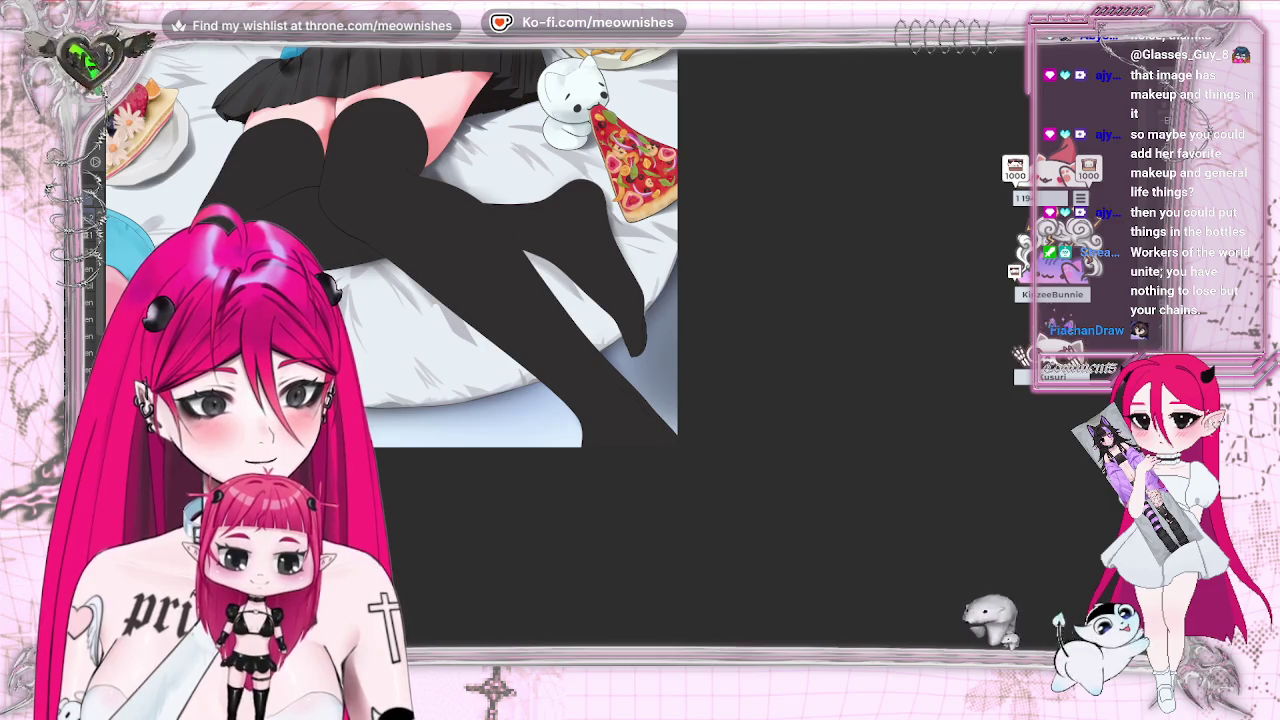
{"action": "scroll", "coordinate": [682, 248], "scroll_direction": "up", "scroll_amount": 3}
{"action": "scroll", "coordinate": [682, 248], "scroll_direction": "up", "scroll_amount": 1}
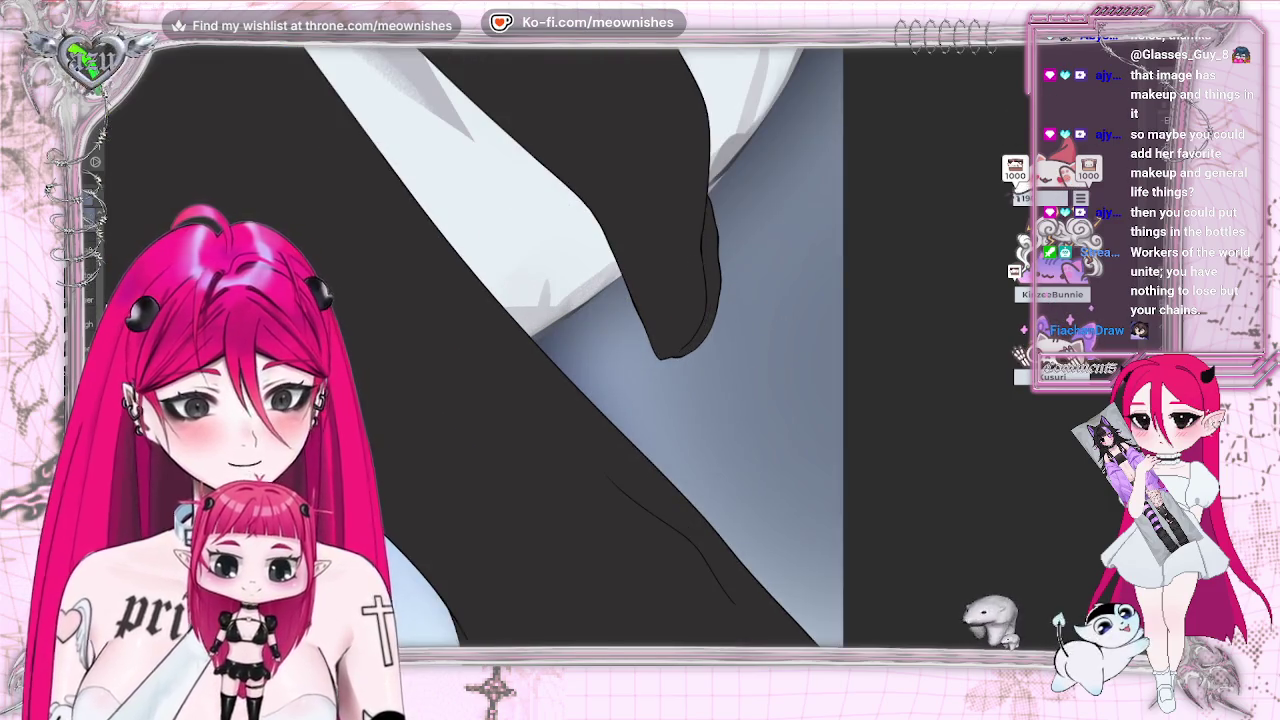
- Paint over the rough lineart along the stocking foot's right edge to smooth the outline
{"action": "left_click_drag", "start_coordinate": [727, 280], "coordinate": [697, 363]}
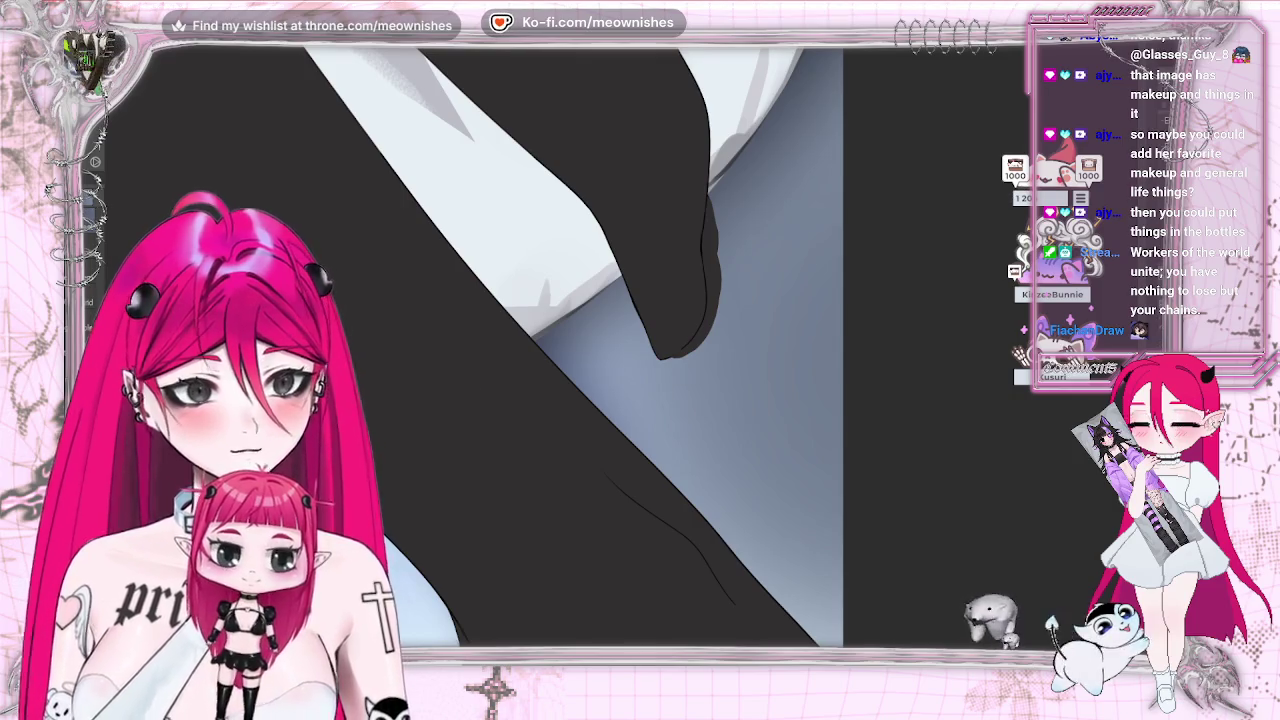
{"action": "left_click_drag", "start_coordinate": [714, 190], "coordinate": [710, 285]}
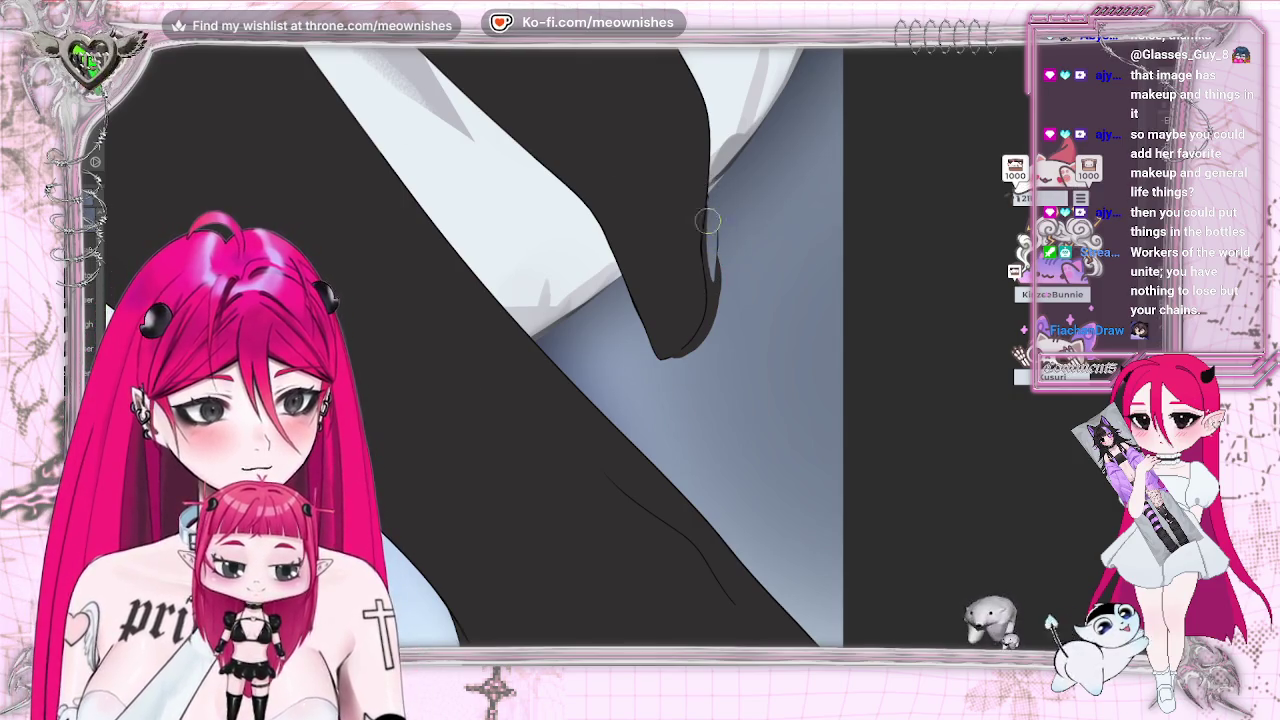
{"action": "left_click_drag", "start_coordinate": [706, 223], "coordinate": [714, 330]}
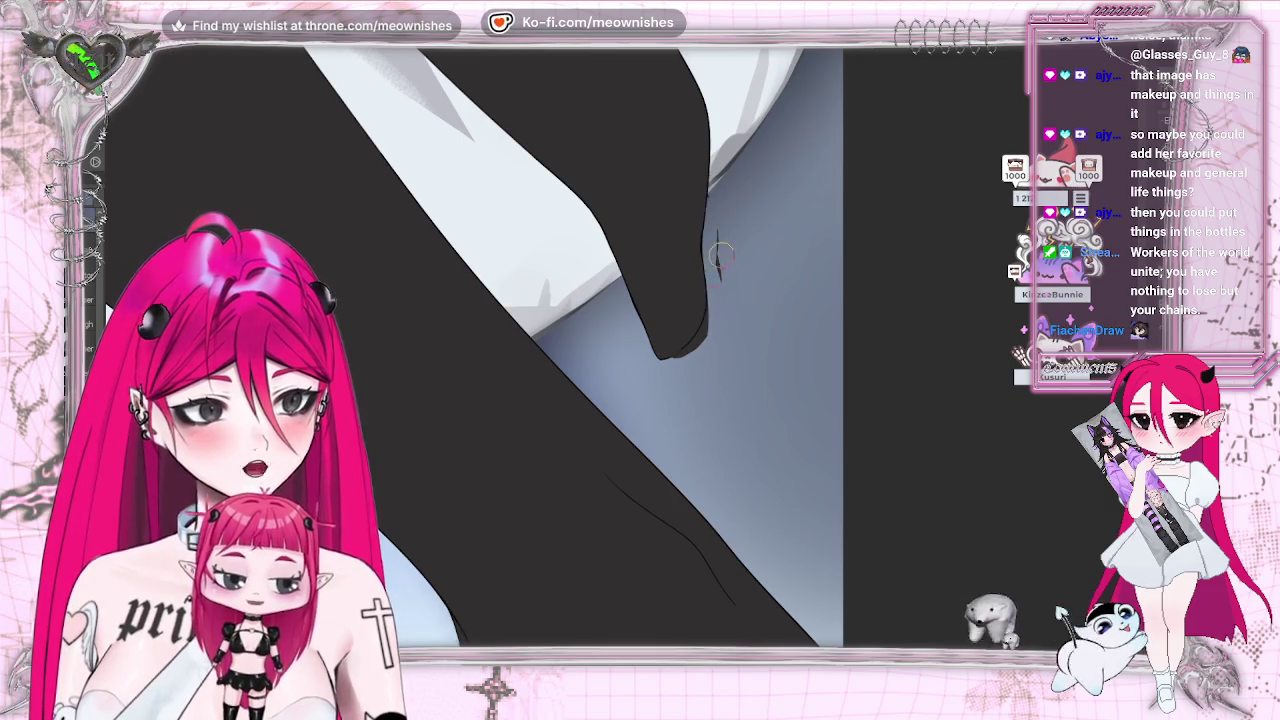
{"action": "mouse_move", "coordinate": [716, 250]}
{"action": "left_mouse_down"}
{"action": "mouse_move", "coordinate": [711, 202]}
{"action": "mouse_move", "coordinate": [698, 340]}
{"action": "mouse_move", "coordinate": [706, 313]}
{"action": "left_mouse_up"}
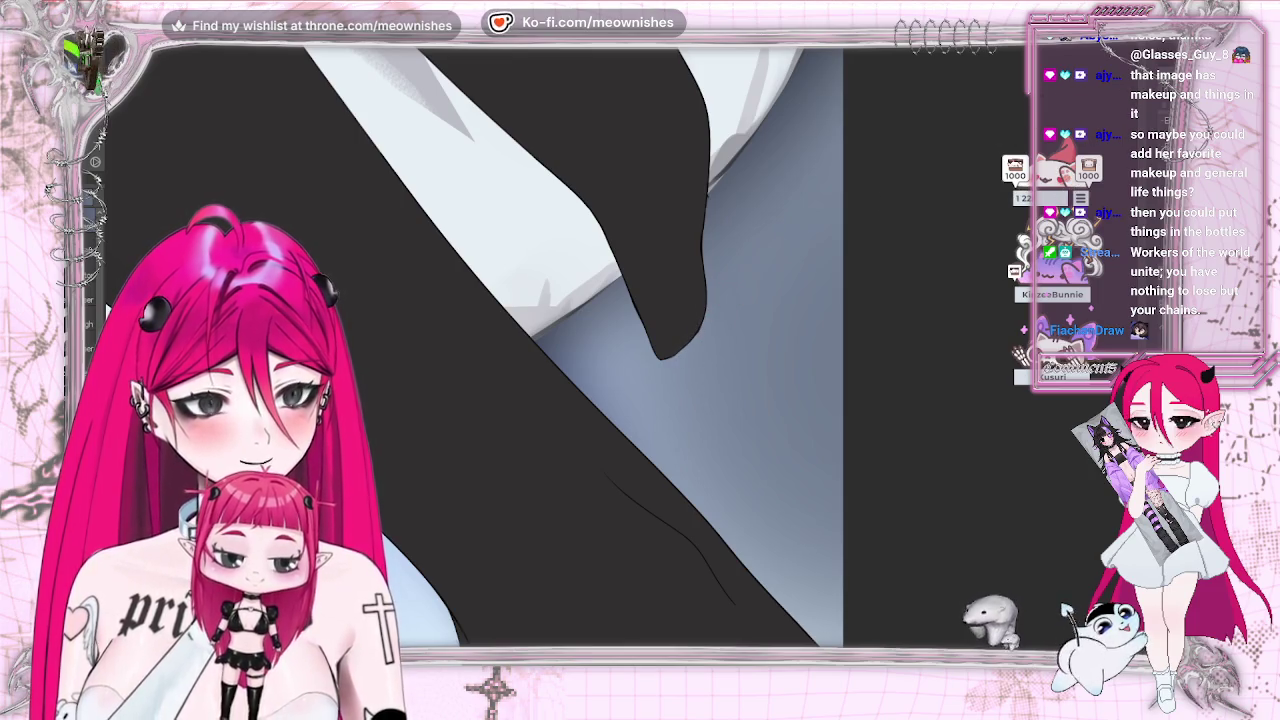
- Zoom out and mirror the whole illustration to check its balance
{"action": "scroll", "coordinate": [694, 258], "scroll_direction": "down", "scroll_amount": 3}
{"action": "scroll", "coordinate": [694, 258], "scroll_direction": "down", "scroll_amount": 3}
{"action": "scroll", "coordinate": [694, 258], "scroll_direction": "down", "scroll_amount": 1}
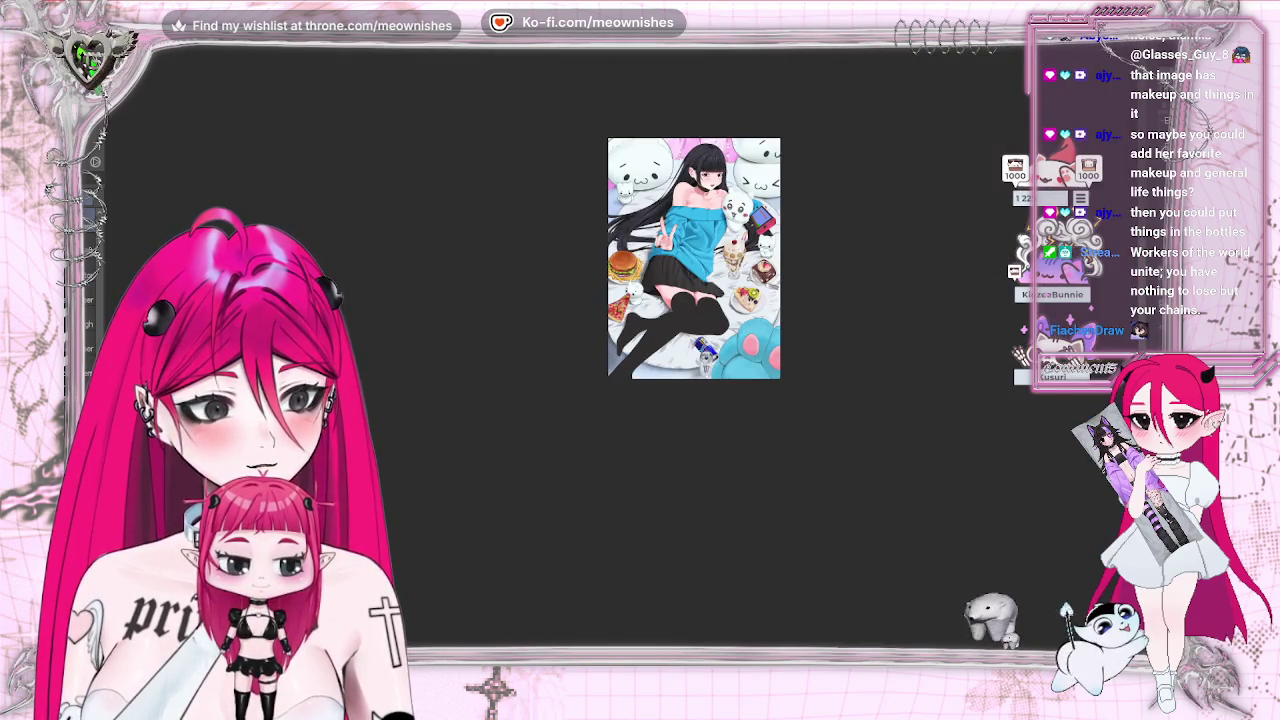
{"action": "scroll", "coordinate": [622, 355], "scroll_direction": "up", "scroll_amount": 2}
{"action": "key", "text": "m"}
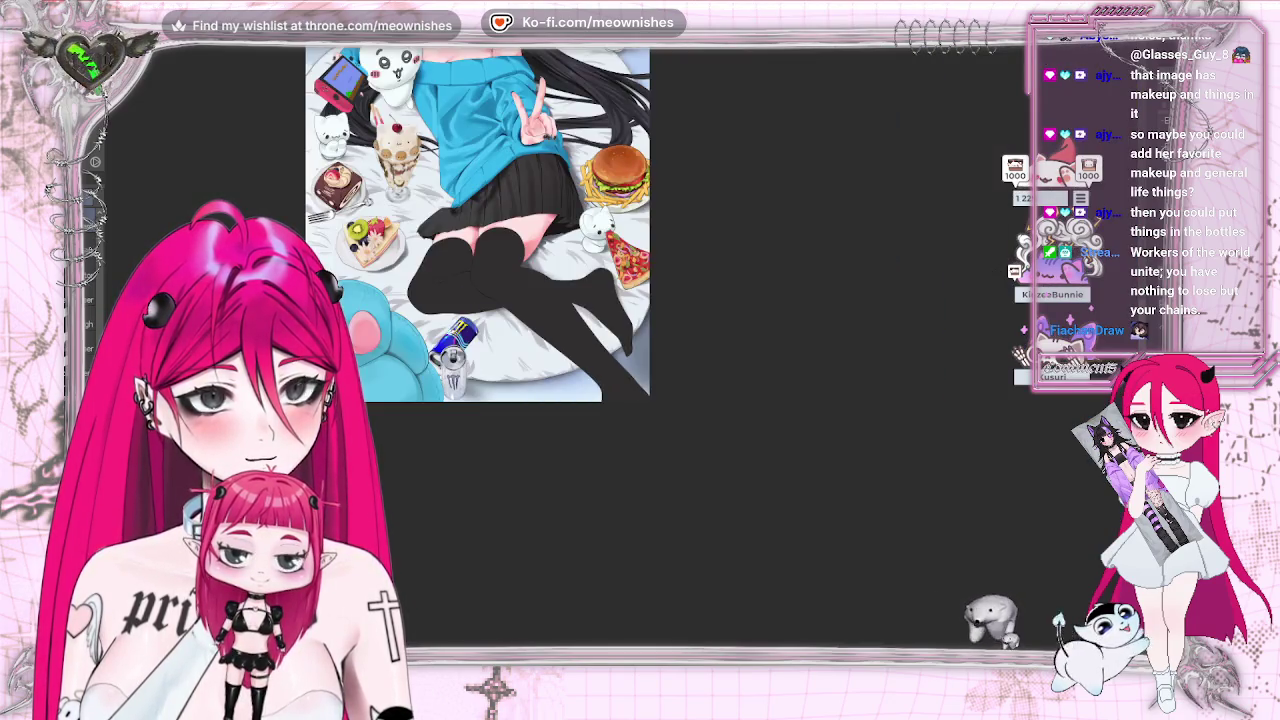
{"action": "key", "text": "m"}
{"action": "scroll", "coordinate": [622, 355], "scroll_direction": "down", "scroll_amount": 2}
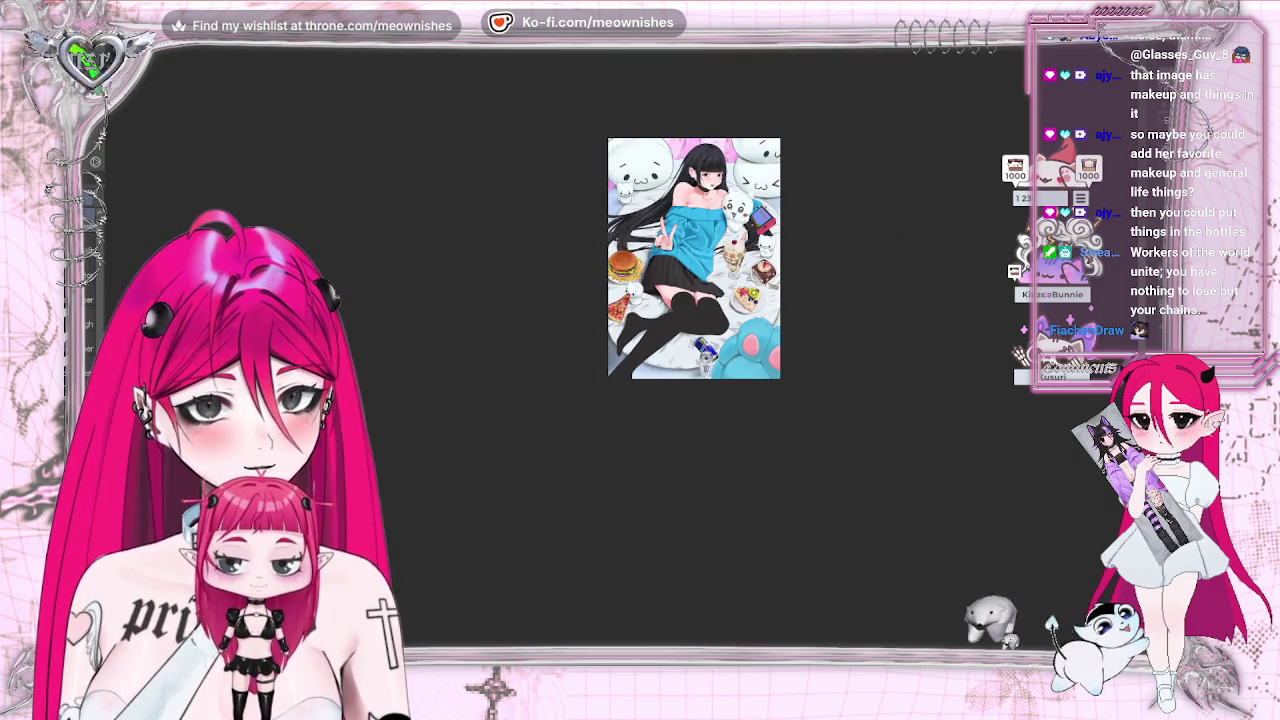
{"action": "scroll", "coordinate": [622, 356], "scroll_direction": "down", "scroll_amount": 2}
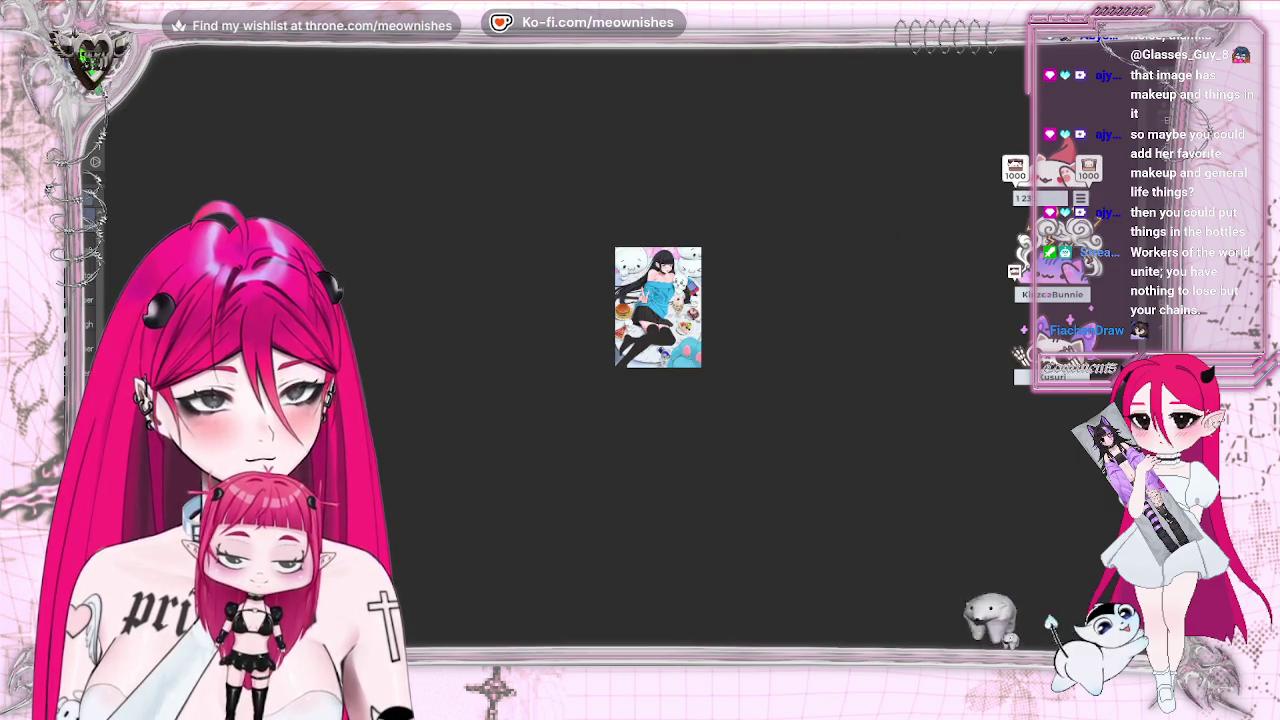
- Frame the legs beside the burger and cake, then auto-select the black thigh-high stockings
{"action": "scroll", "coordinate": [621, 358], "scroll_direction": "up", "scroll_amount": 4}
{"action": "scroll", "coordinate": [621, 358], "scroll_direction": "up", "scroll_amount": 3}
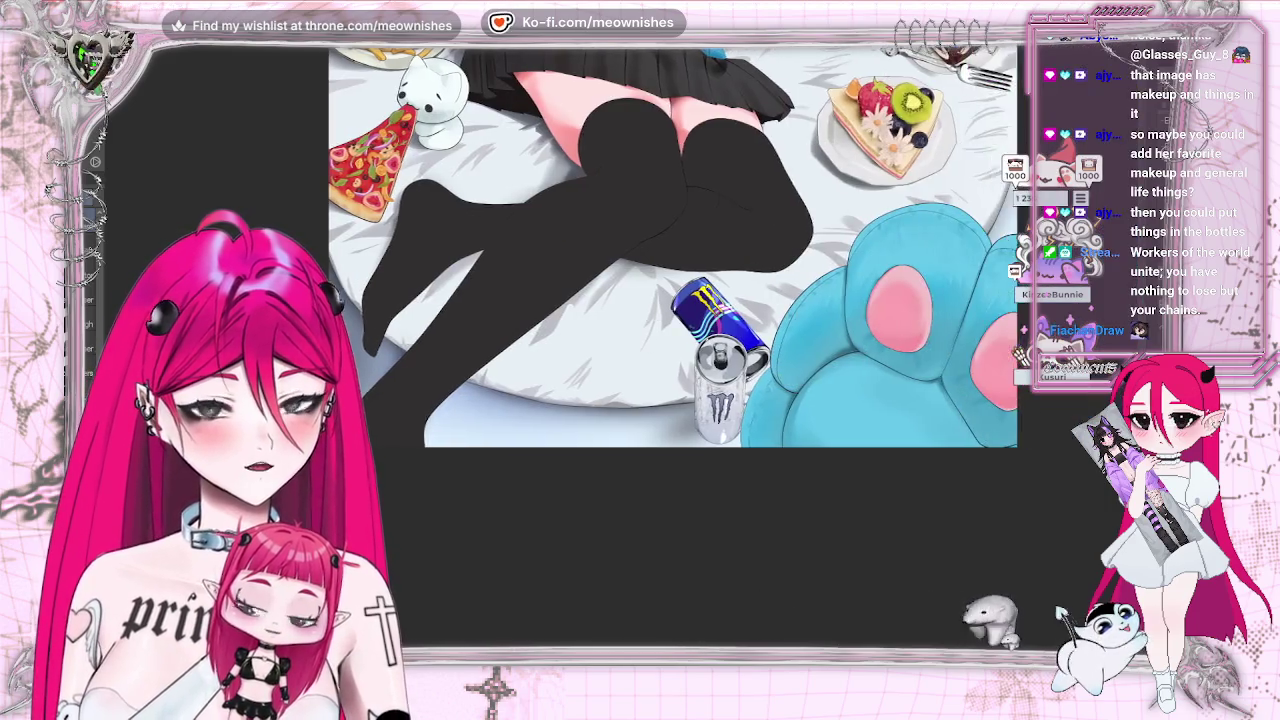
{"action": "left_click_drag", "start_coordinate": [707, 630], "coordinate": [470, 630]}
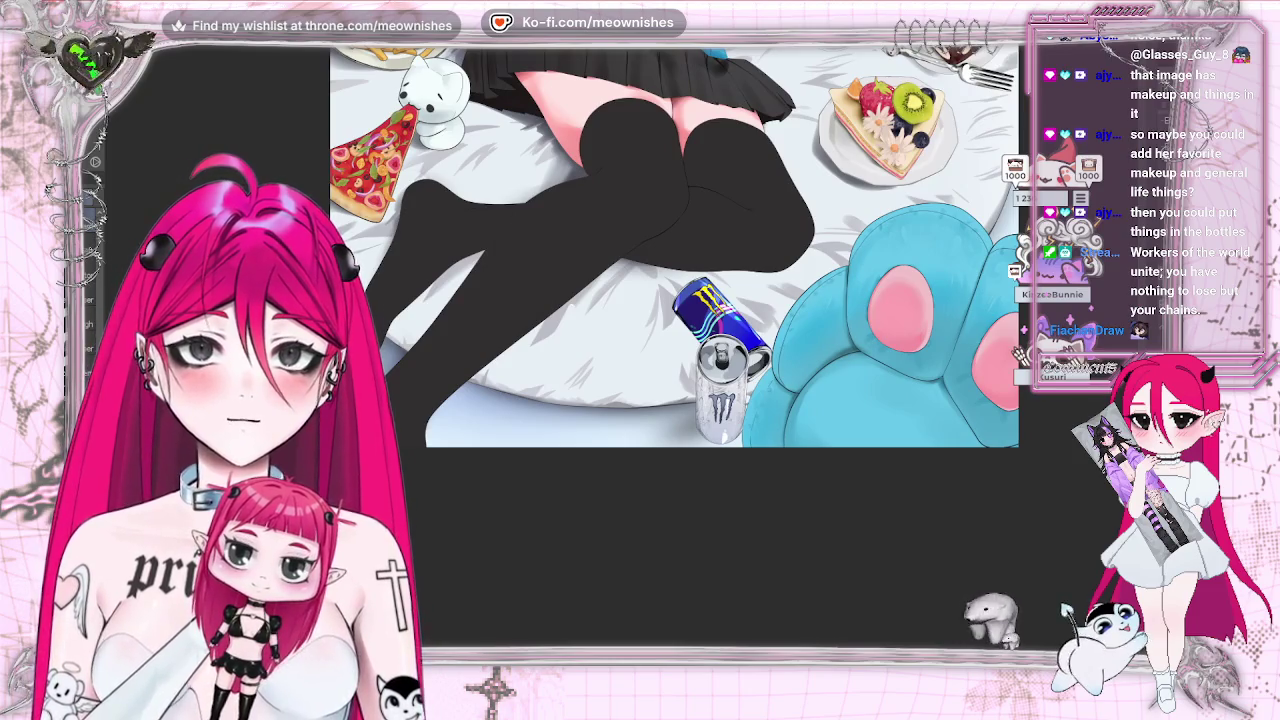
{"action": "left_click_drag", "start_coordinate": [631, 135], "coordinate": [631, 261]}
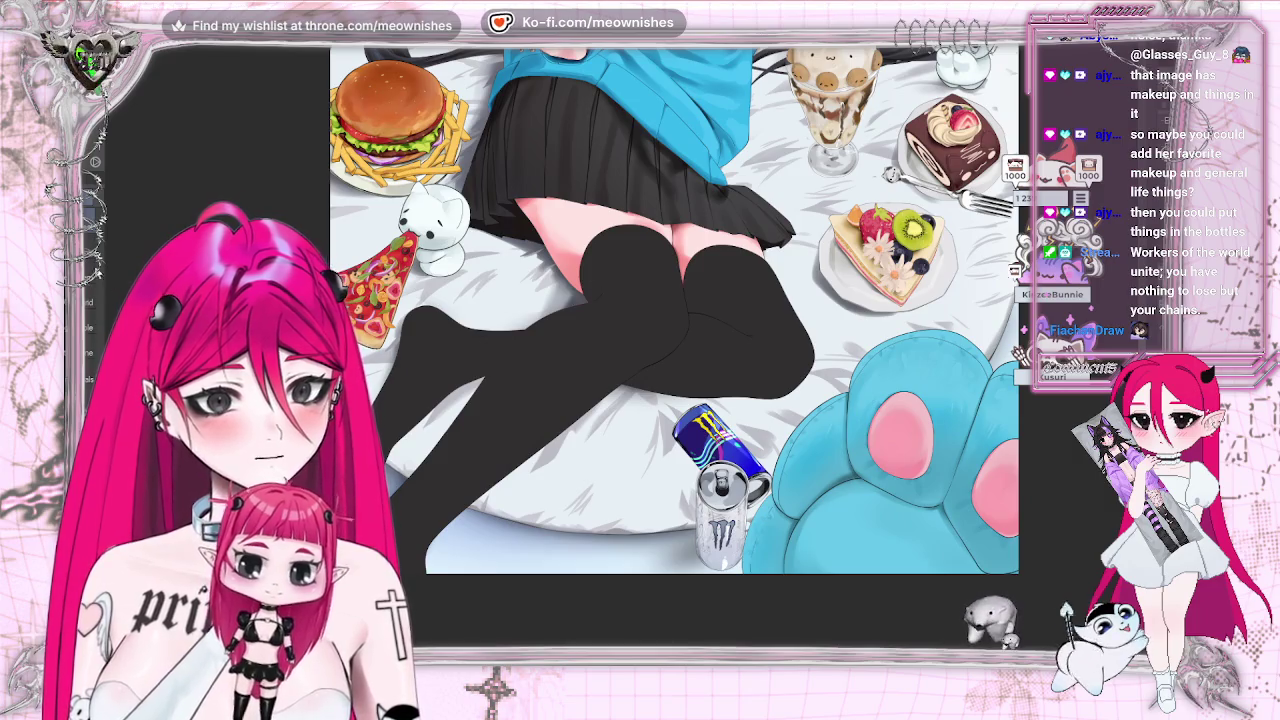
{"action": "left_click", "coordinate": [577, 349]}
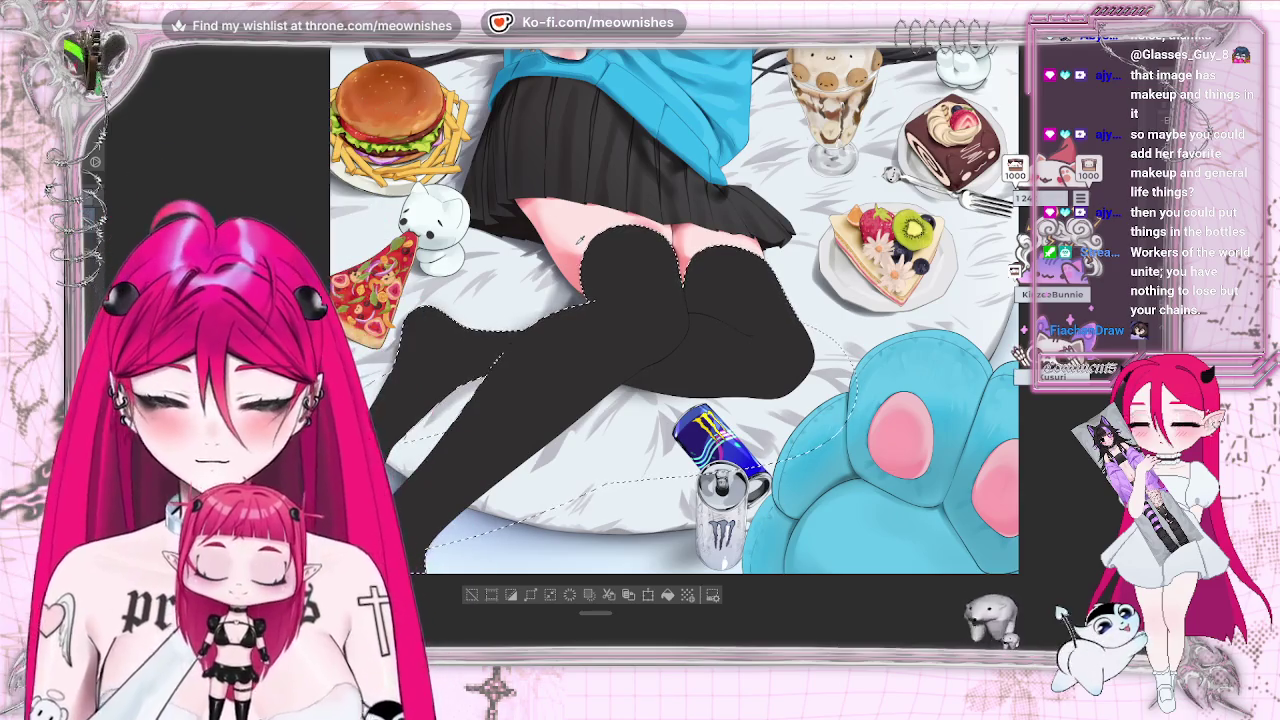
- Airbrush warm brown shading onto the stocking thighs, redoing one stroke, then deselect and fit to view
{"action": "key", "text": "ctrl+h"}
{"action": "key", "text": "ctrl+h"}
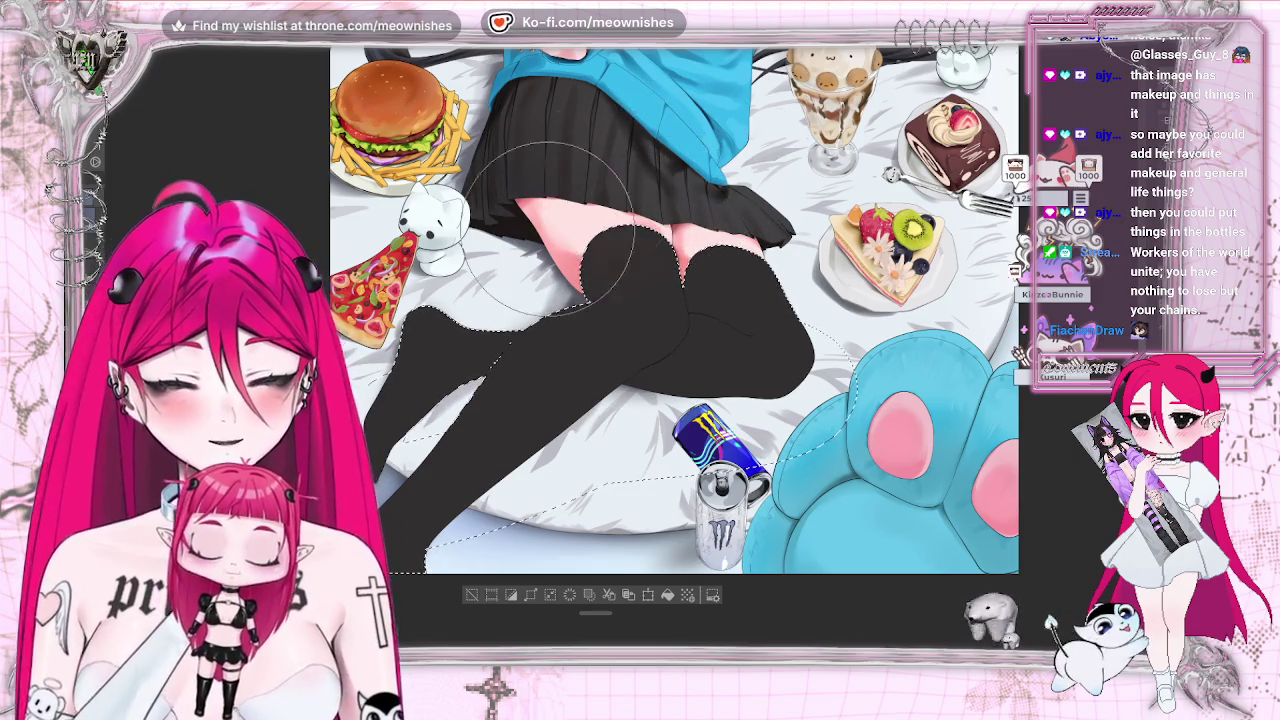
{"action": "left_click_drag", "start_coordinate": [615, 245], "coordinate": [650, 265]}
{"action": "key", "text": "ctrl+z"}
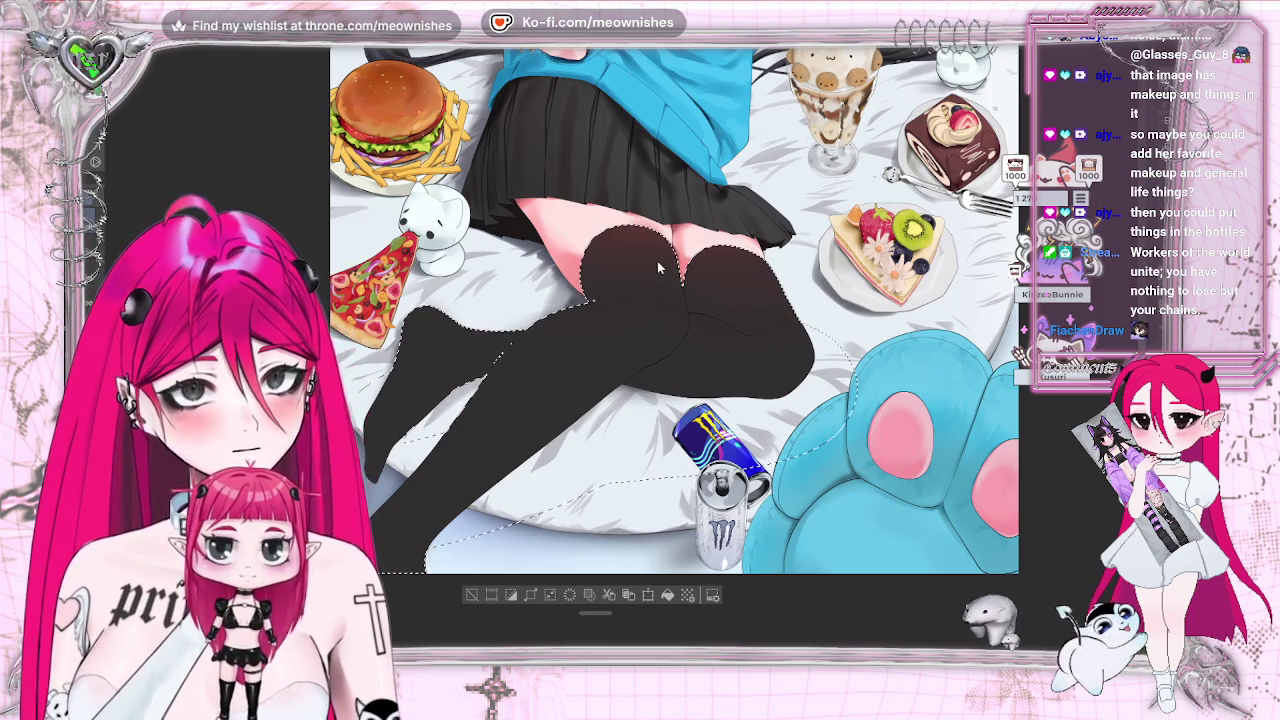
{"action": "left_click_drag", "start_coordinate": [643, 281], "coordinate": [775, 303]}
{"action": "left_click", "coordinate": [471, 595]}
{"action": "key", "text": "ctrl+0"}
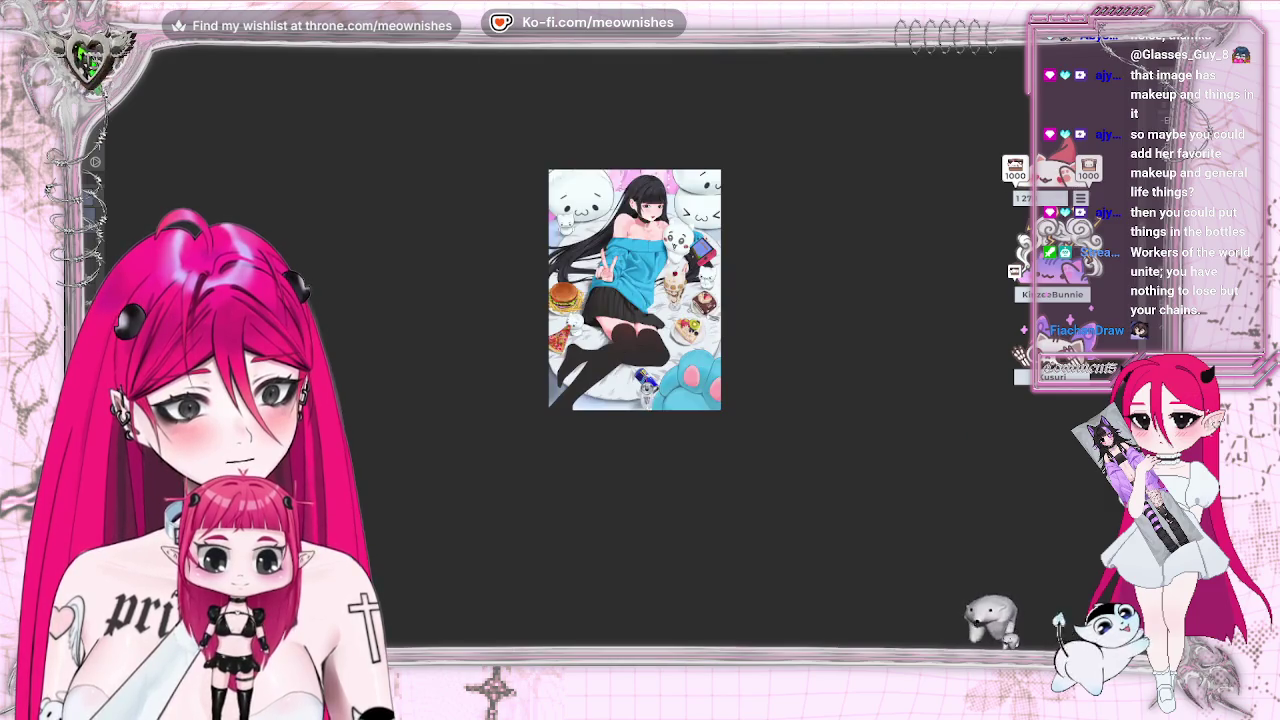
- Zoom in on the thighs and reselect the black stockings, briefly checking the whole artwork
{"action": "key", "text": "ctrl+plus"}
{"action": "key", "text": "m"}
{"action": "key", "text": "m"}
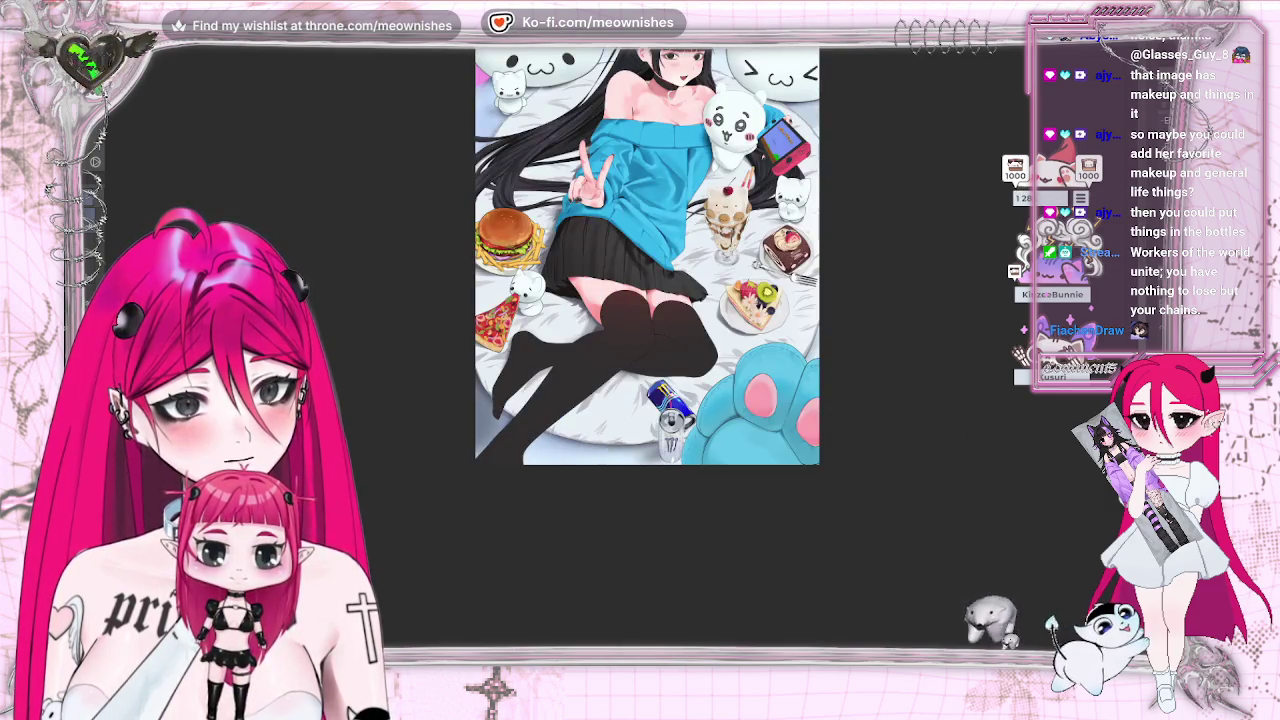
{"action": "key", "text": "ctrl+plus"}
{"action": "left_click", "coordinate": [600, 300]}
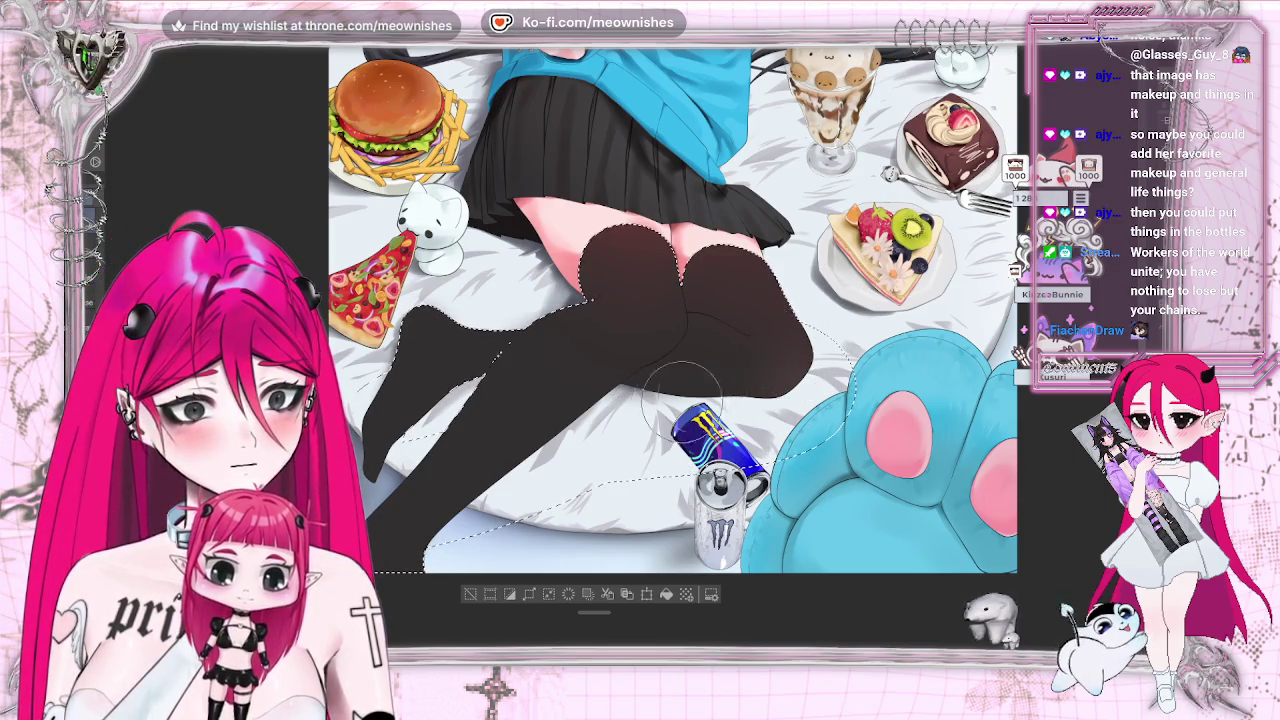
{"action": "key", "text": "ctrl+0"}
{"action": "key", "text": "ctrl+alt+0"}
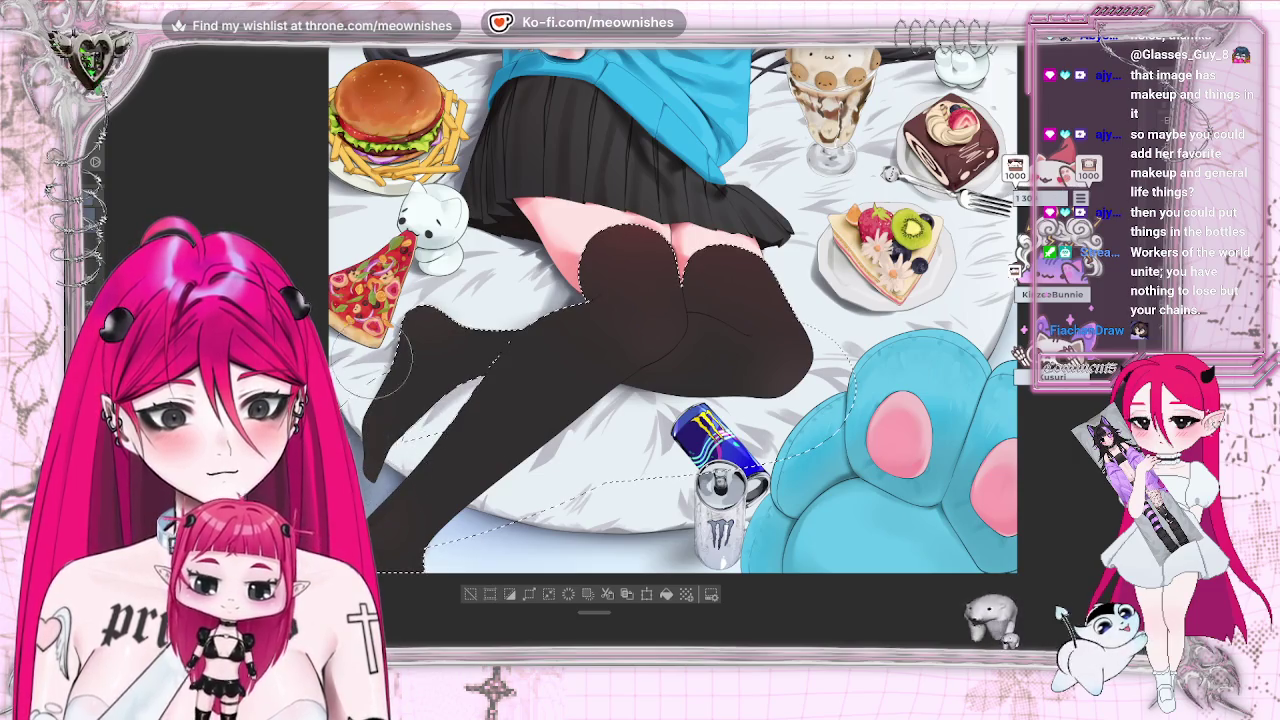
- Clear the stocking selection, mirror the view to check the composition, then restore the selection
{"action": "scroll", "coordinate": [434, 405], "scroll_direction": "down", "scroll_amount": 5}
{"action": "scroll", "coordinate": [434, 405], "scroll_direction": "up", "scroll_amount": 5}
{"action": "key", "text": "ctrl+d"}
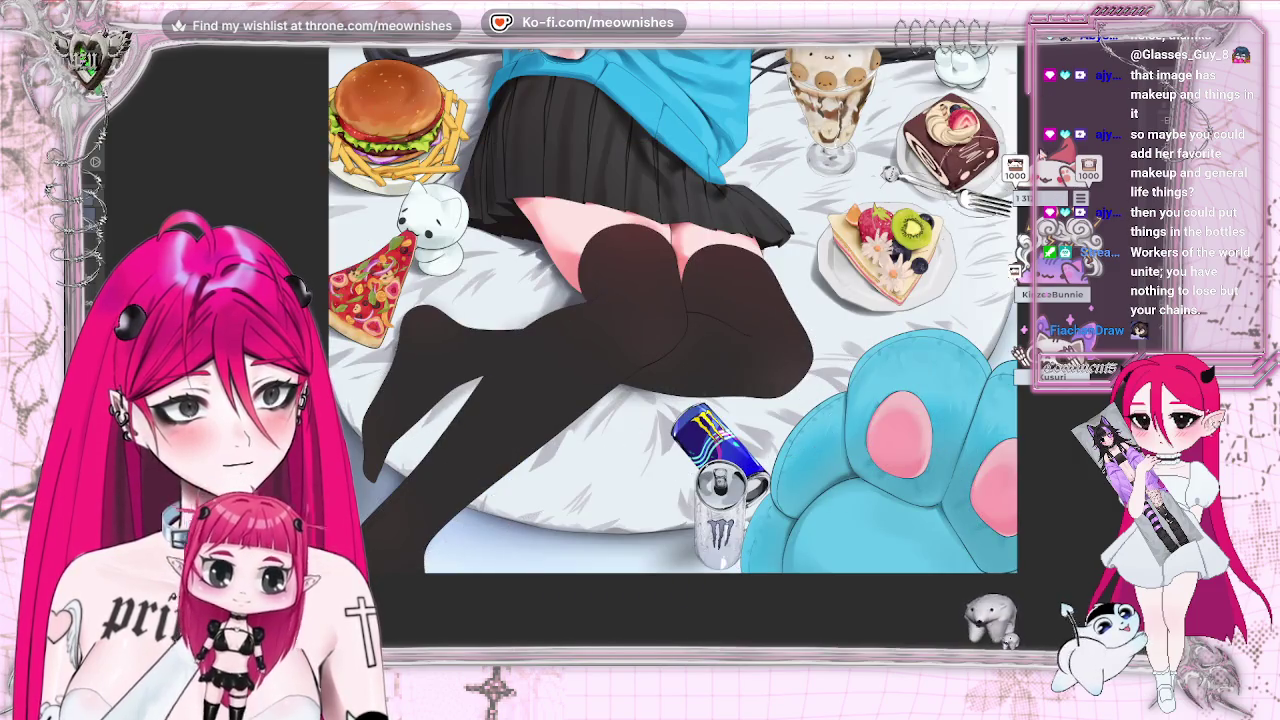
{"action": "scroll", "coordinate": [680, 308], "scroll_direction": "down", "scroll_amount": 5}
{"action": "scroll", "coordinate": [680, 308], "scroll_direction": "up", "scroll_amount": 2}
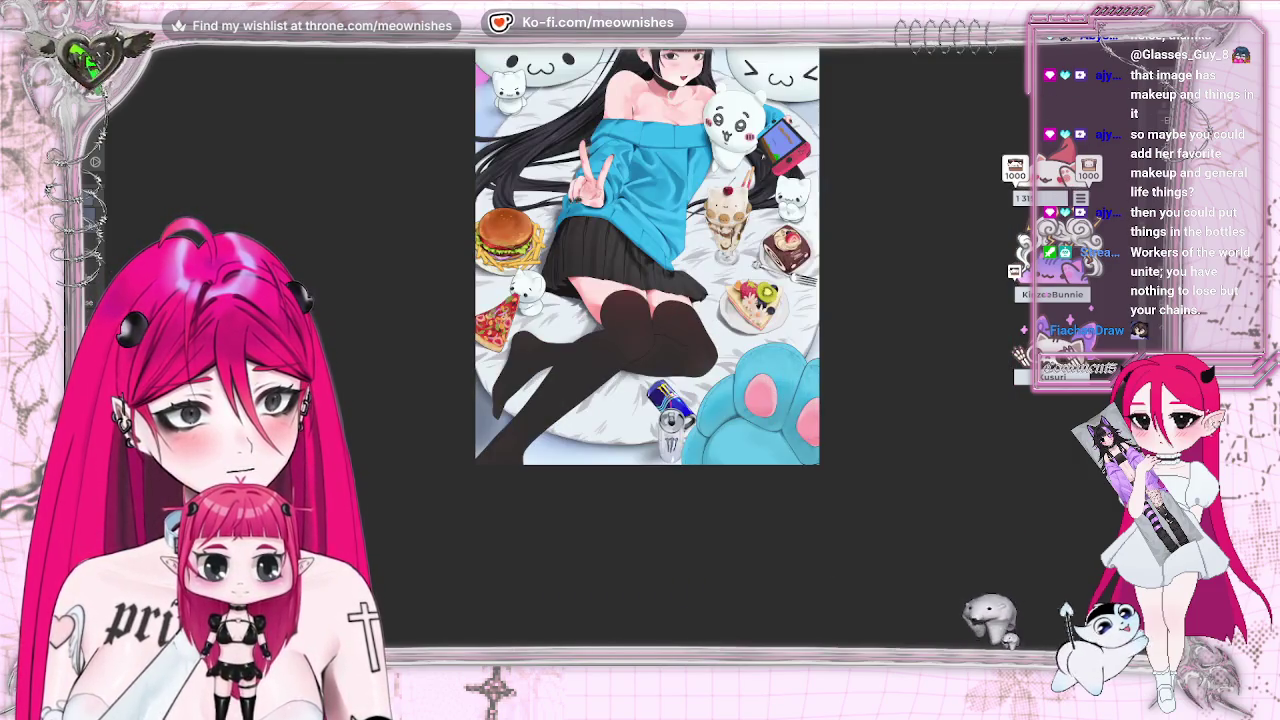
{"action": "key", "text": "h"}
{"action": "key", "text": "h"}
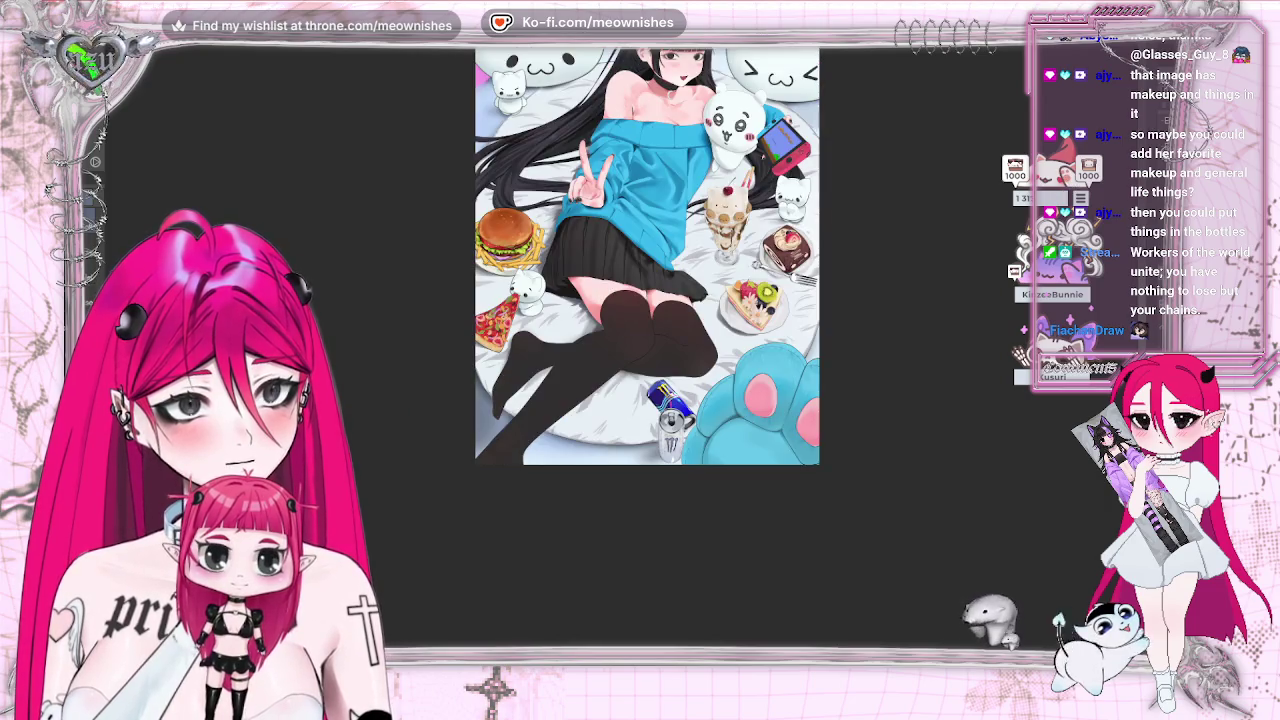
{"action": "scroll", "coordinate": [634, 290], "scroll_direction": "down", "scroll_amount": 3}
{"action": "scroll", "coordinate": [630, 320], "scroll_direction": "up", "scroll_amount": 5}
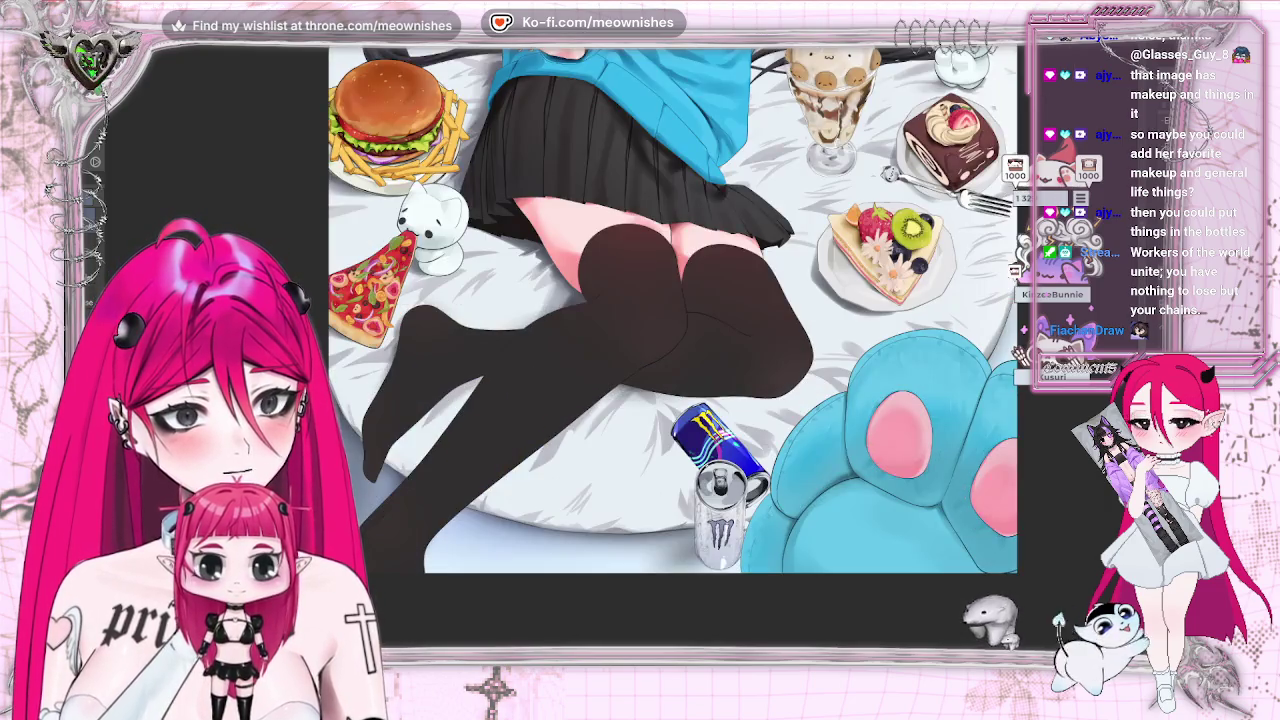
{"action": "key", "text": "ctrl+shift+d"}
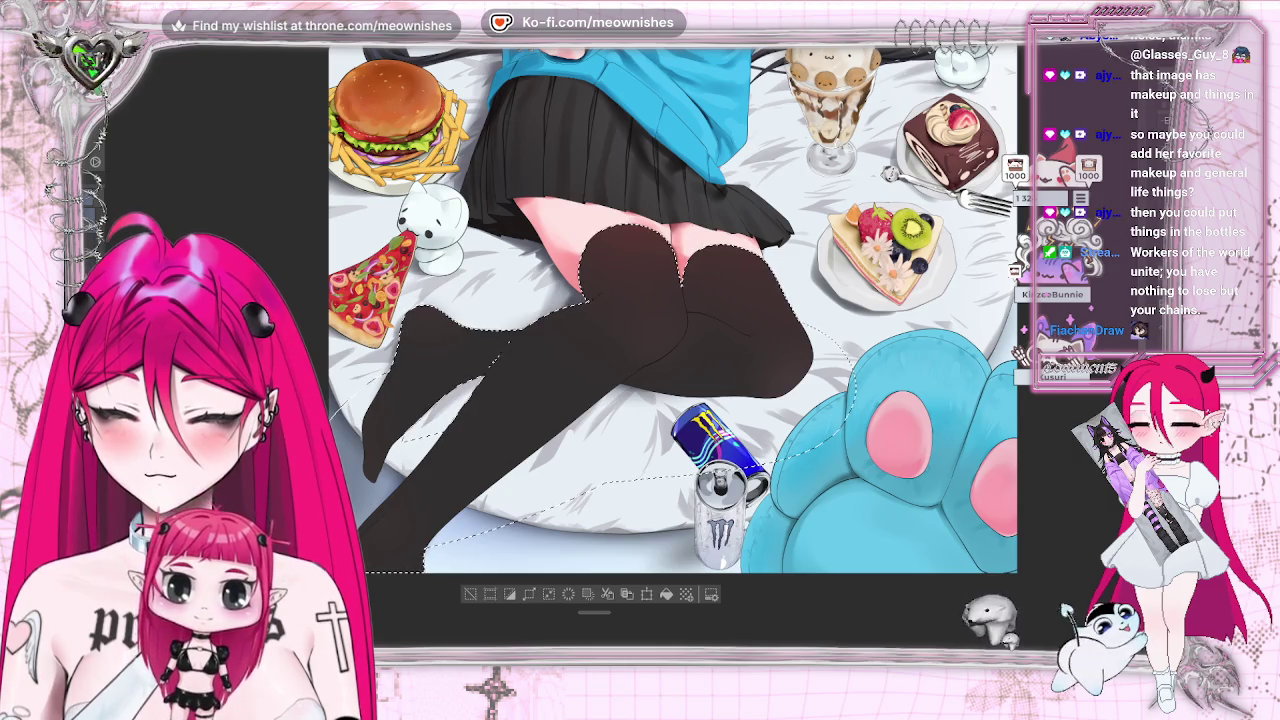
{"action": "scroll", "coordinate": [611, 330], "scroll_direction": "up", "scroll_amount": 3}
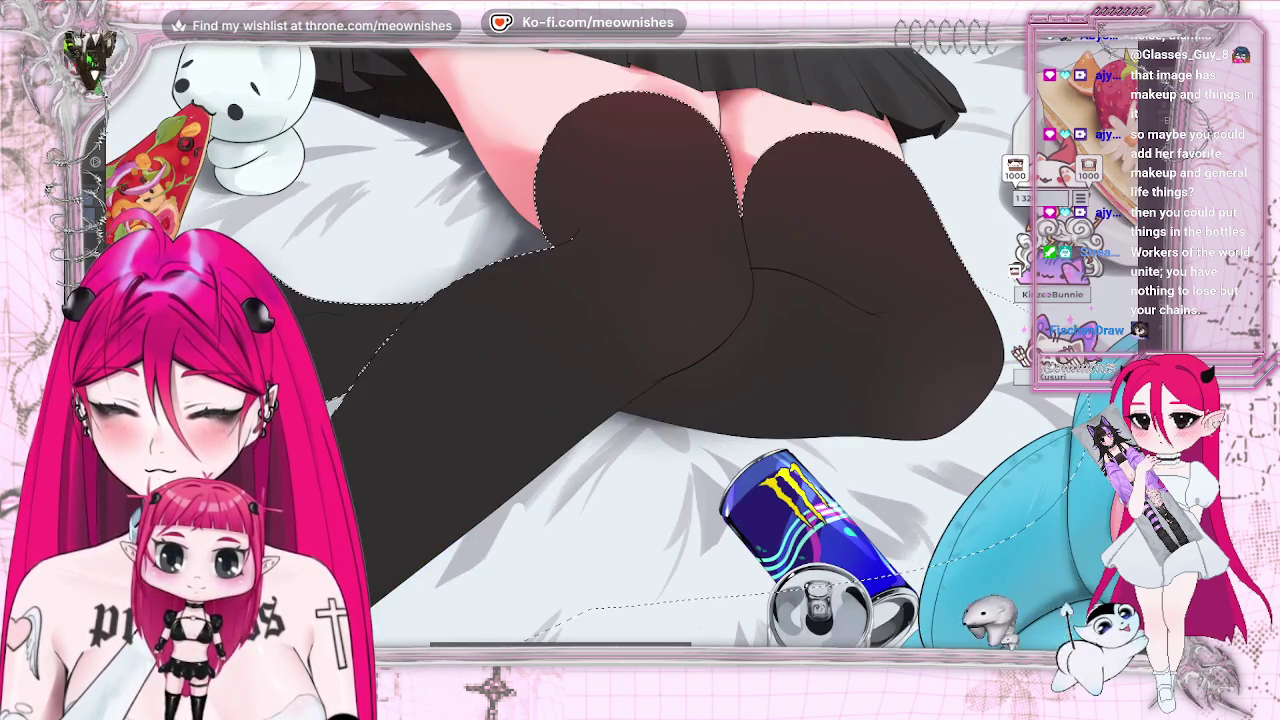
- Shrink the brush size twice for fine detail on the stockings
{"action": "scroll", "coordinate": [611, 330], "scroll_direction": "up", "scroll_amount": 2}
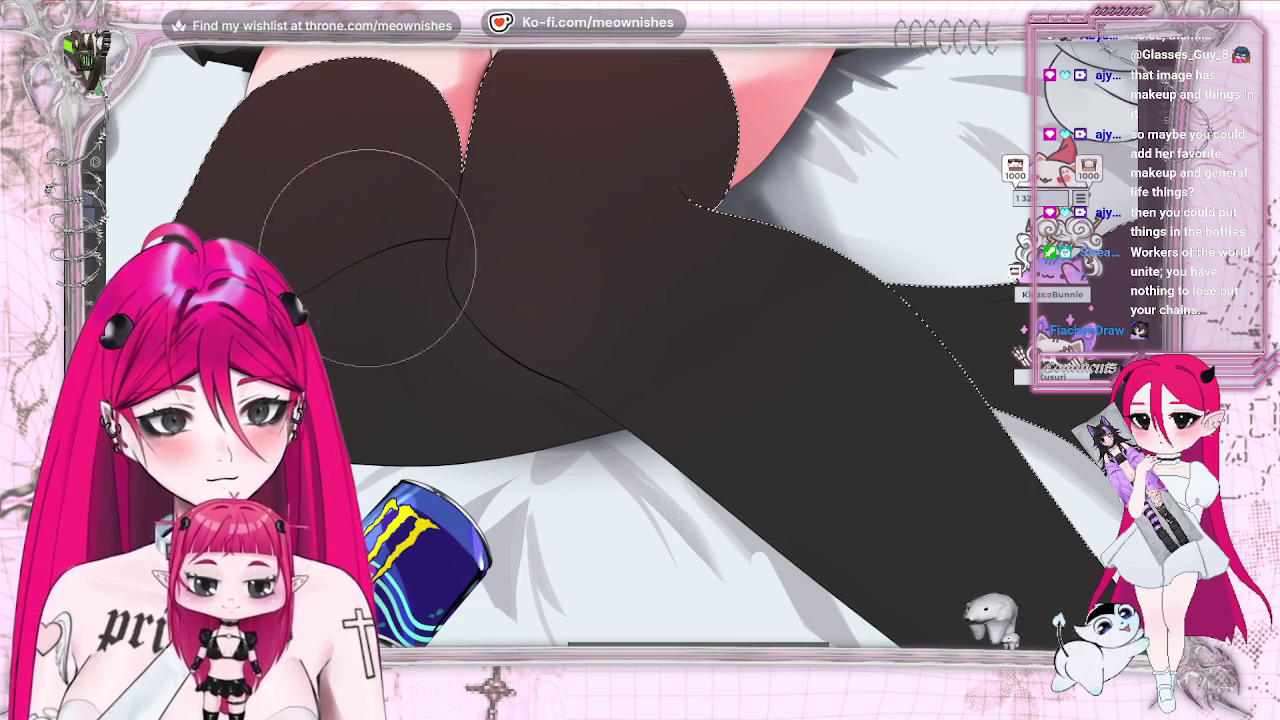
{"action": "key", "text": "bracketleft"}
{"action": "key", "text": "bracketleft"}
{"action": "key", "text": "bracketleft"}
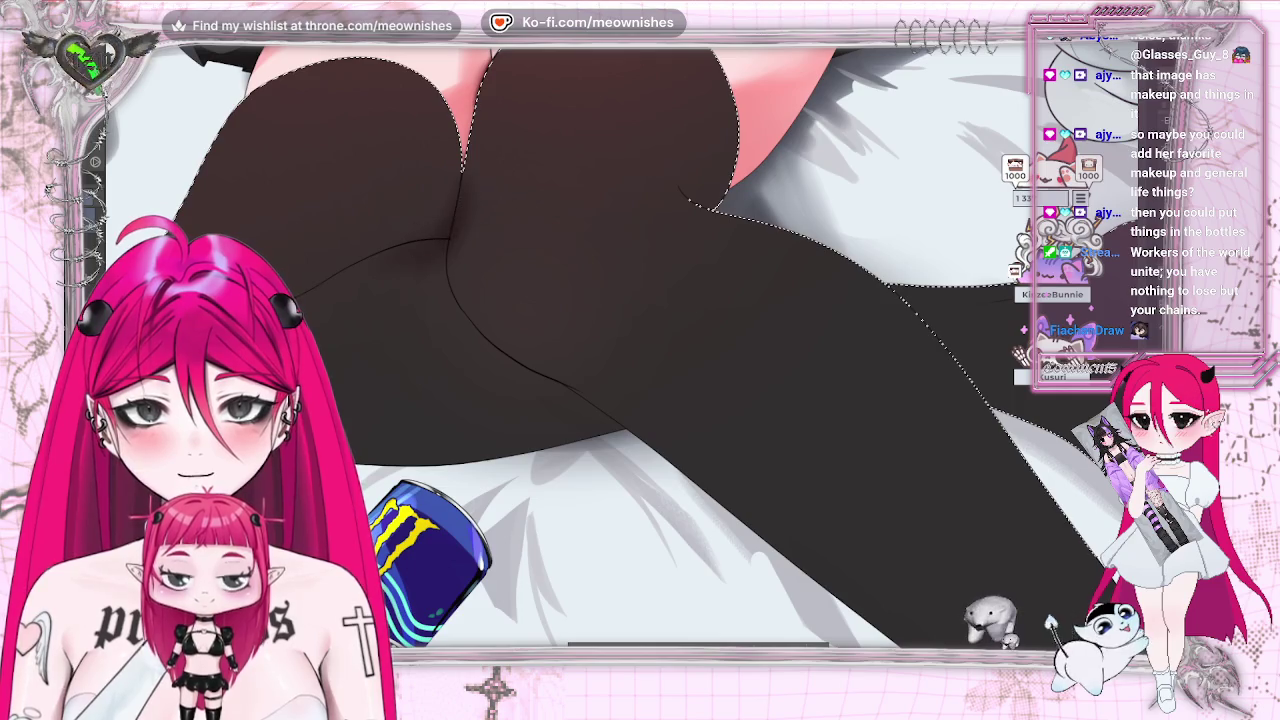
{"action": "key", "text": "bracketleft"}
{"action": "key", "text": "bracketleft"}
{"action": "key", "text": "bracketleft"}
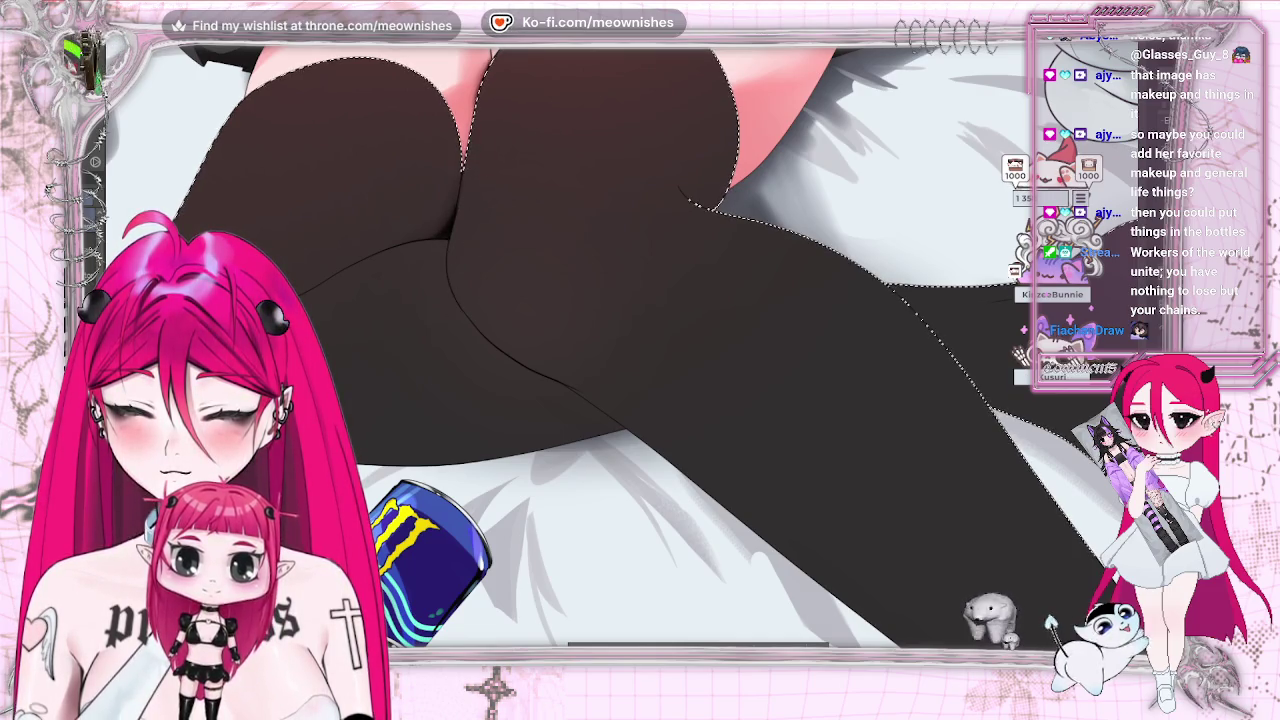
- Zoom out, zoom back in on the legs, and flip the canvas horizontally to check the stockings
{"action": "key", "text": "ctrl+minus"}
{"action": "key", "text": "ctrl+minus"}
{"action": "key", "text": "ctrl+minus"}
{"action": "key", "text": "ctrl+plus"}
{"action": "key", "text": "ctrl+plus"}
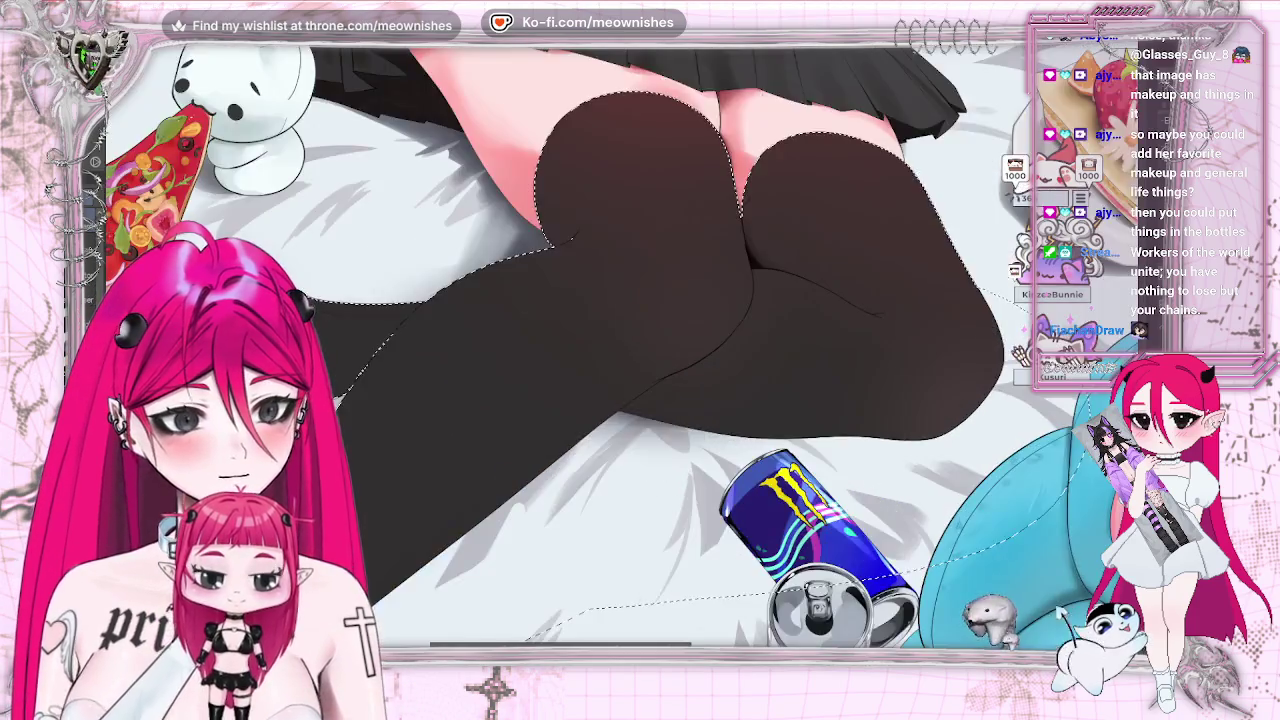
{"action": "key", "text": "ctrl+plus"}
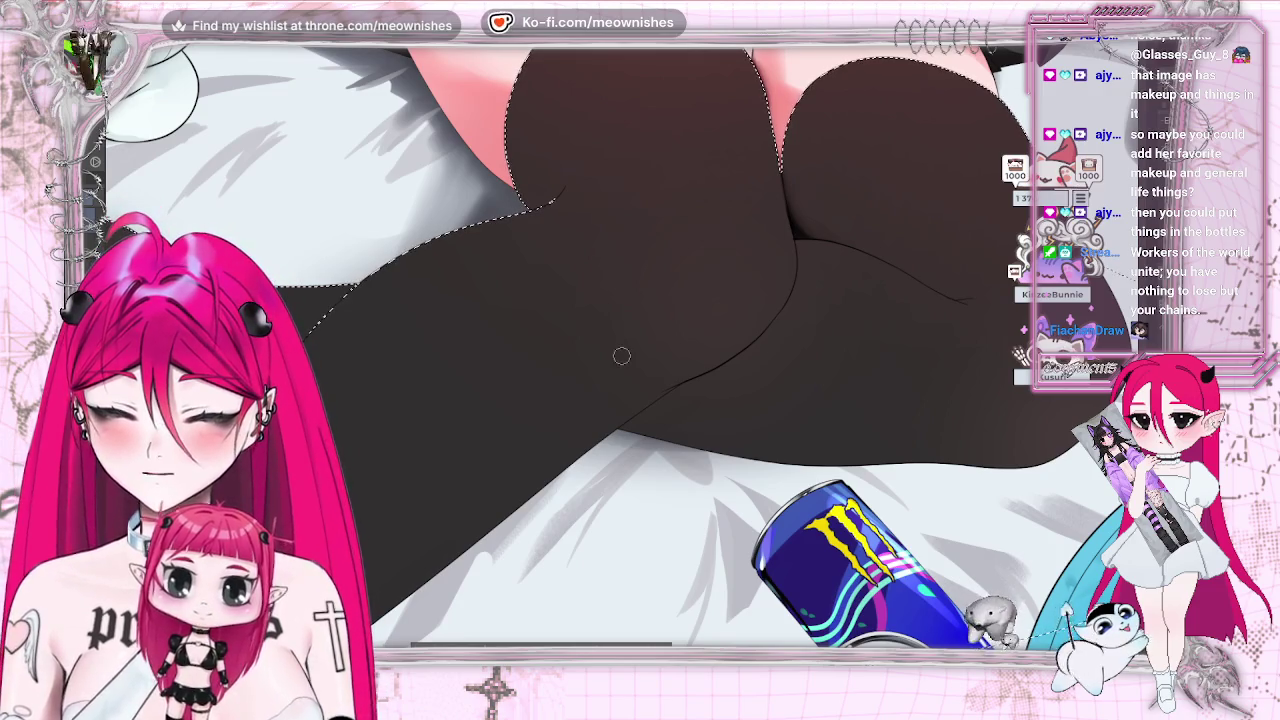
{"action": "key", "text": "h"}
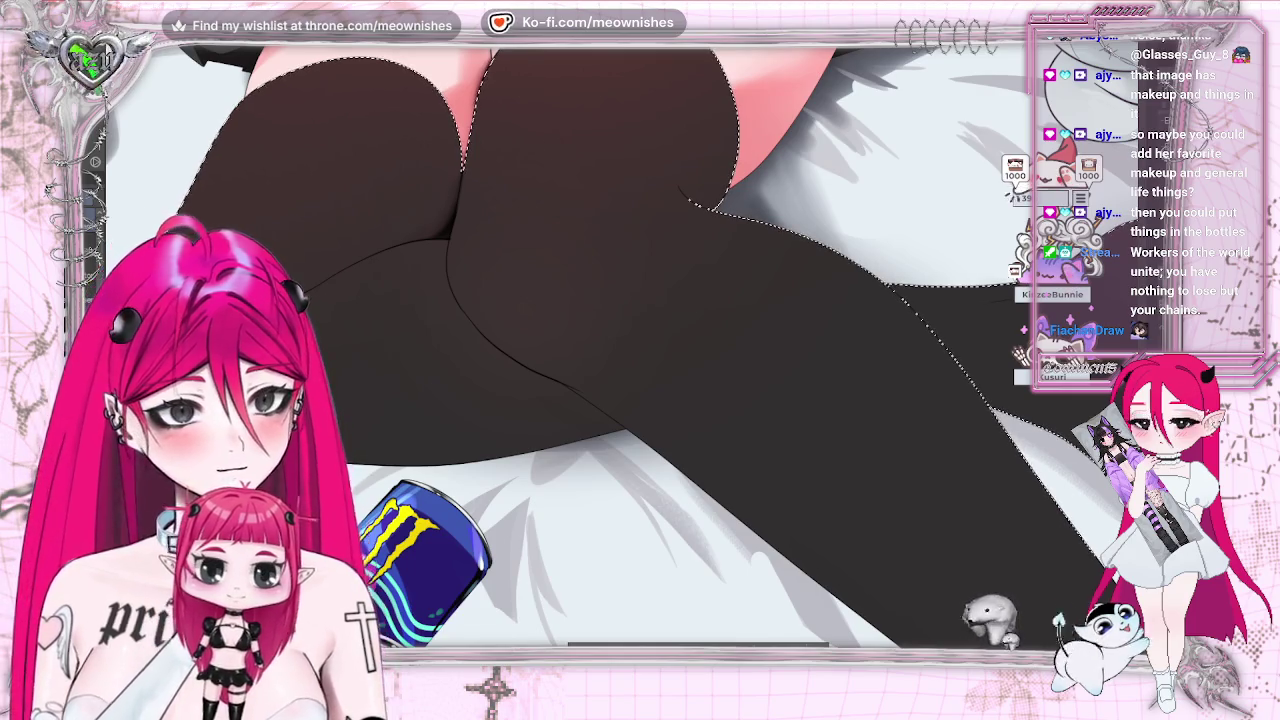
{"action": "scroll", "coordinate": [314, 283], "scroll_direction": "down", "scroll_amount": 2}
{"action": "scroll", "coordinate": [314, 283], "scroll_direction": "down", "scroll_amount": 2}
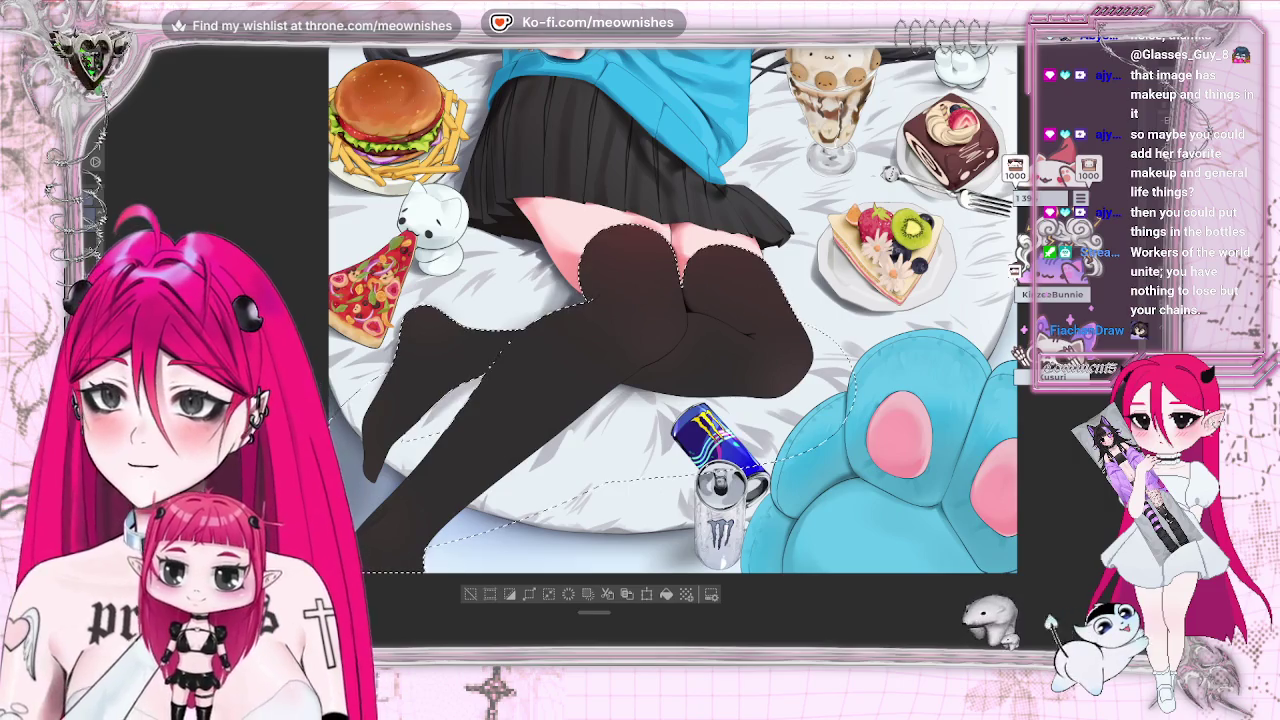
- Fit the whole artwork in view, then zoom and pan over to the stockinged legs
{"action": "scroll", "coordinate": [600, 370], "scroll_direction": "up", "scroll_amount": 2}
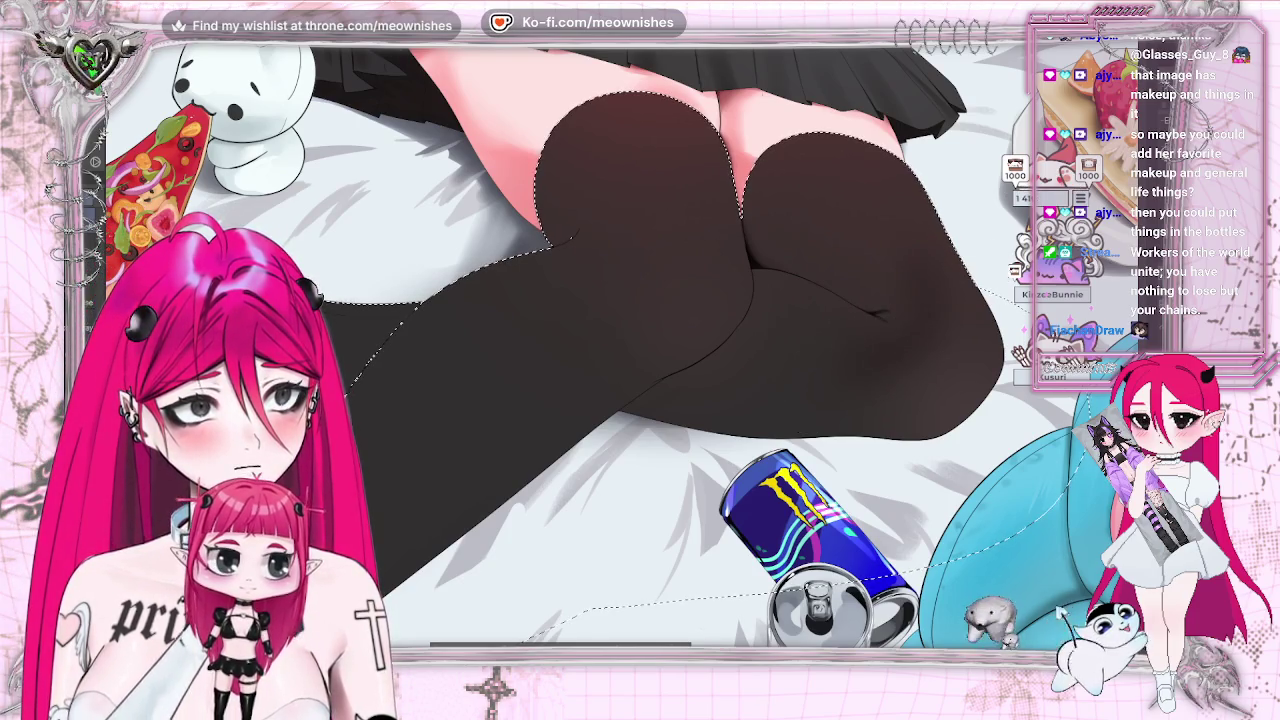
{"action": "key", "text": "ctrl+0"}
{"action": "scroll", "coordinate": [630, 380], "scroll_direction": "up", "scroll_amount": 2}
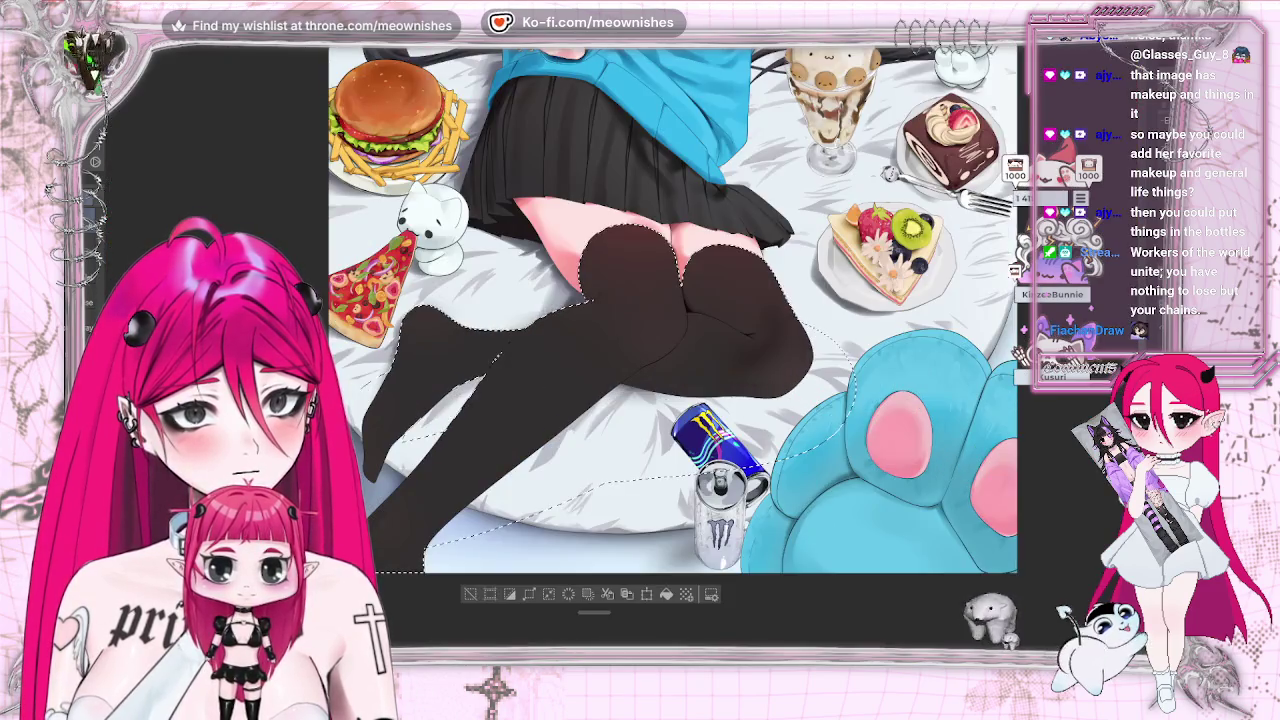
{"action": "scroll", "coordinate": [571, 286], "scroll_direction": "up", "scroll_amount": 3}
{"action": "scroll", "coordinate": [571, 286], "scroll_direction": "up", "scroll_amount": 2}
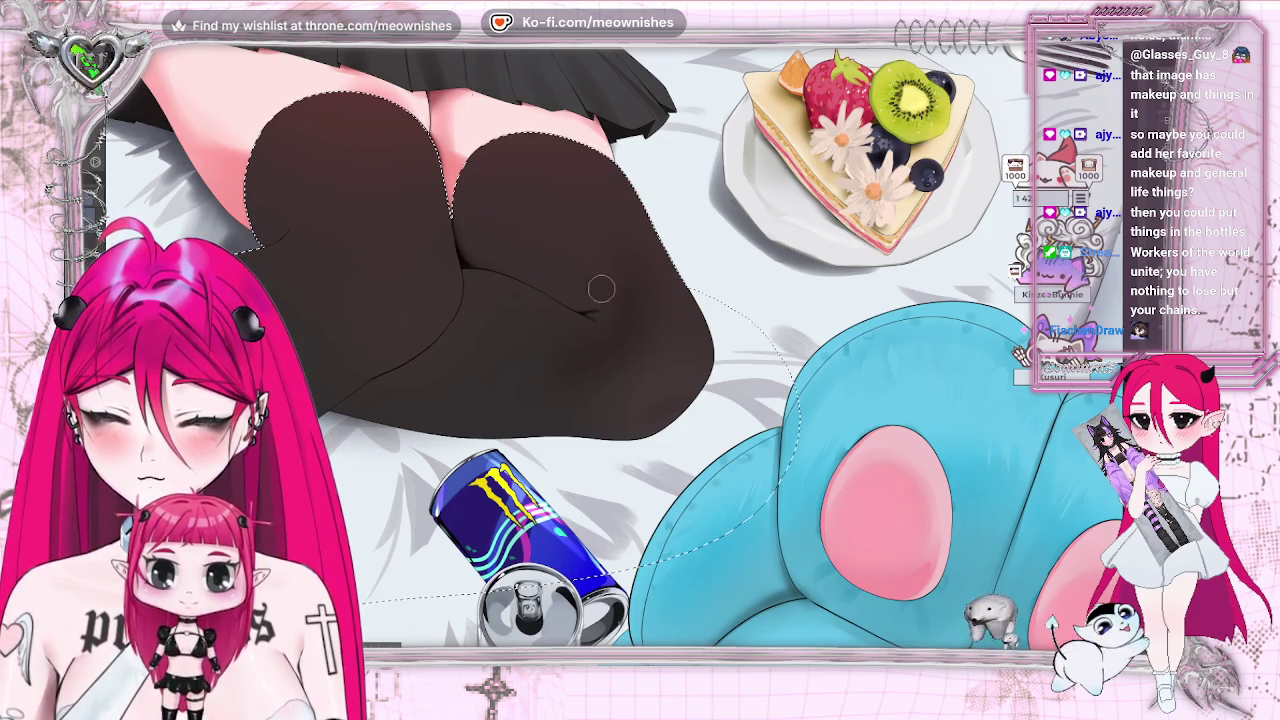
{"action": "key", "text": "ctrl+0"}
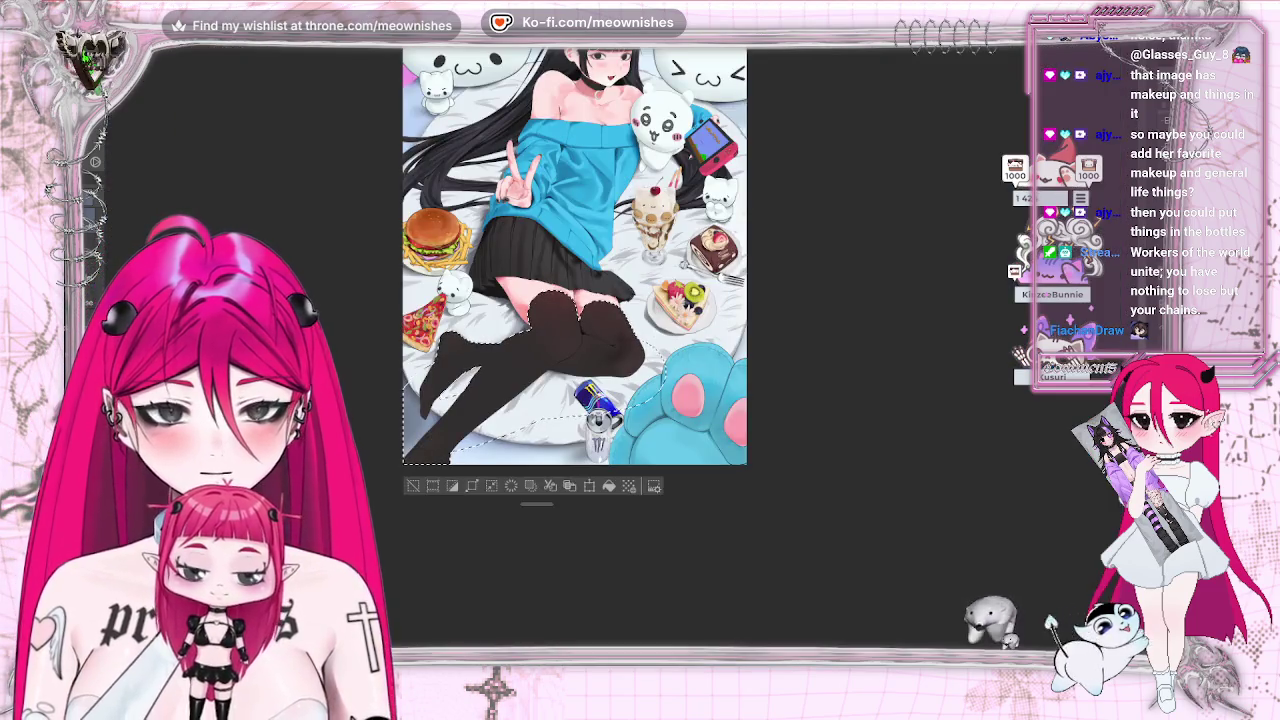
{"action": "key", "text": "ctrl+minus"}
{"action": "scroll", "coordinate": [615, 345], "scroll_direction": "up", "scroll_amount": 5}
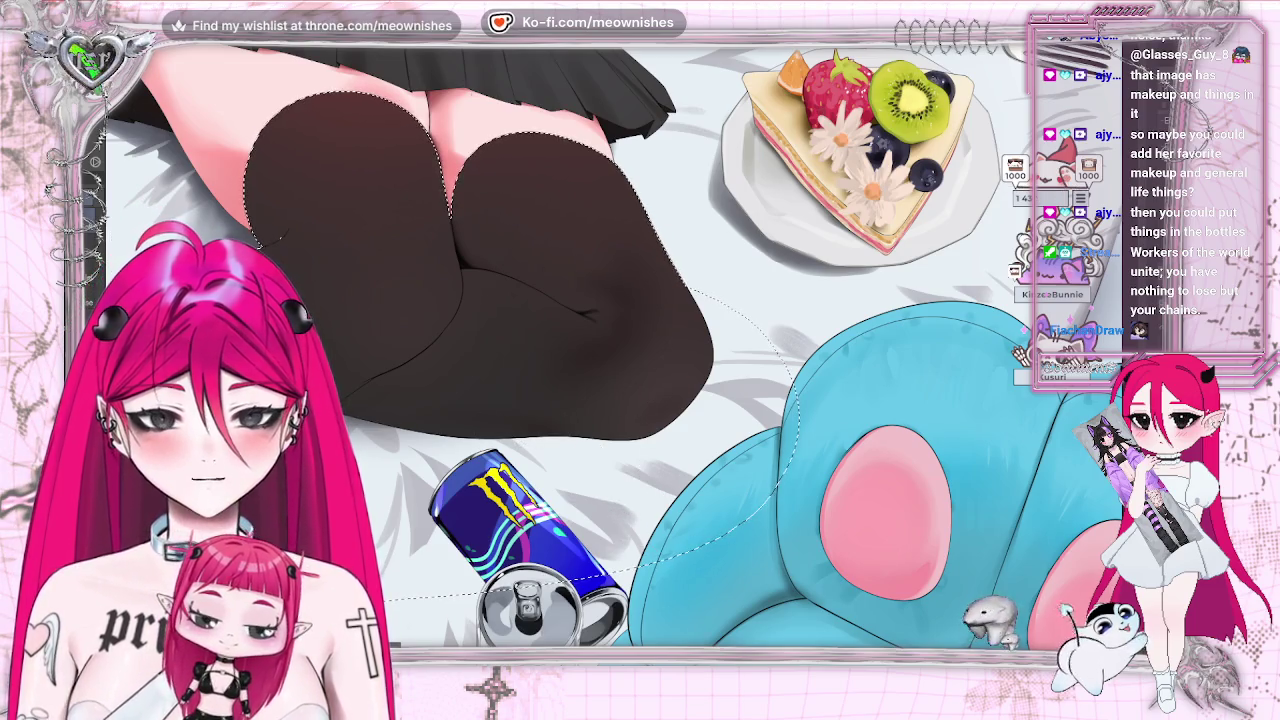
{"action": "left_click_drag", "start_coordinate": [600, 350], "coordinate": [706, 350]}
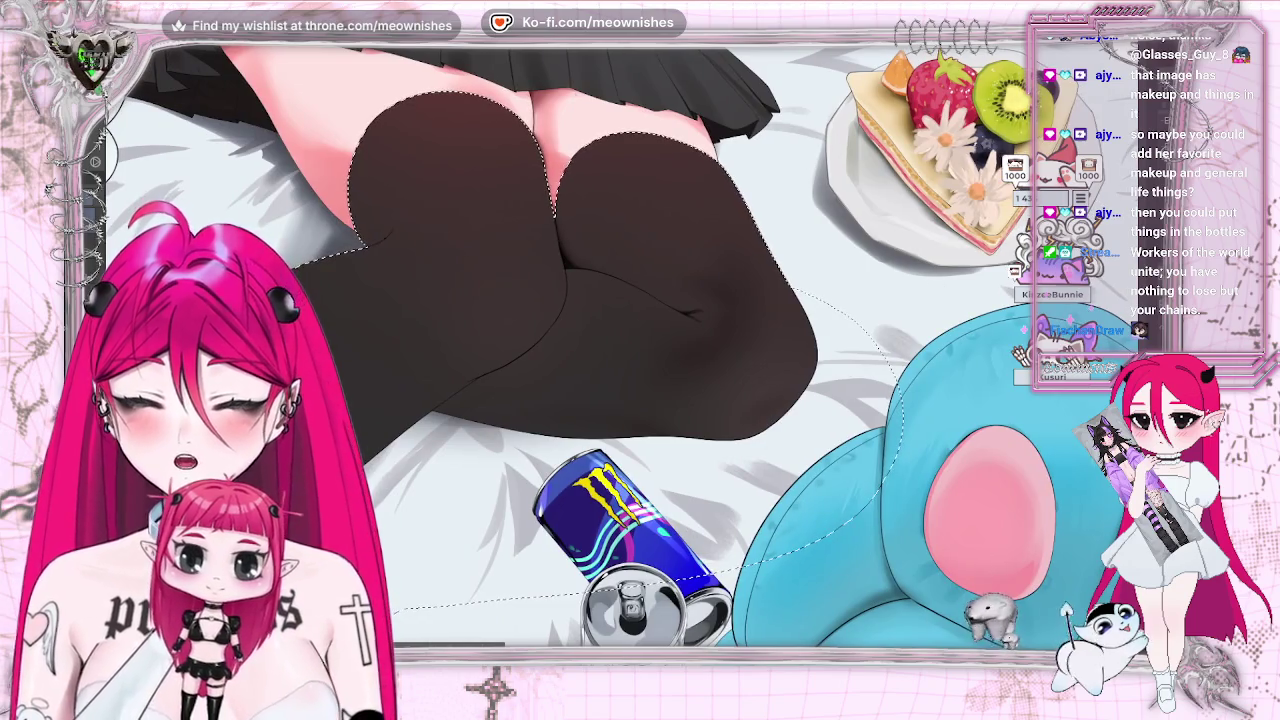
- Flip the canvas horizontally to check the sock shading, then view the whole illustration
{"action": "key", "text": "h"}
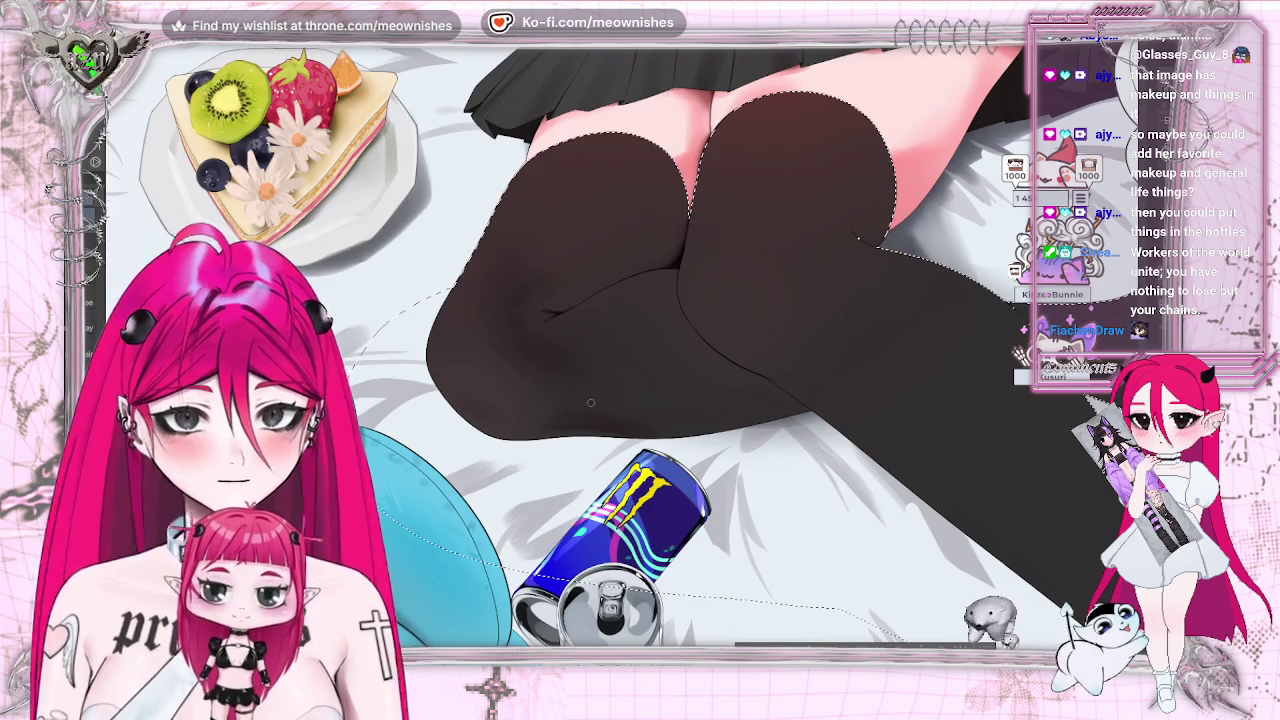
{"action": "scroll", "coordinate": [614, 346], "scroll_direction": "down", "scroll_amount": 1}
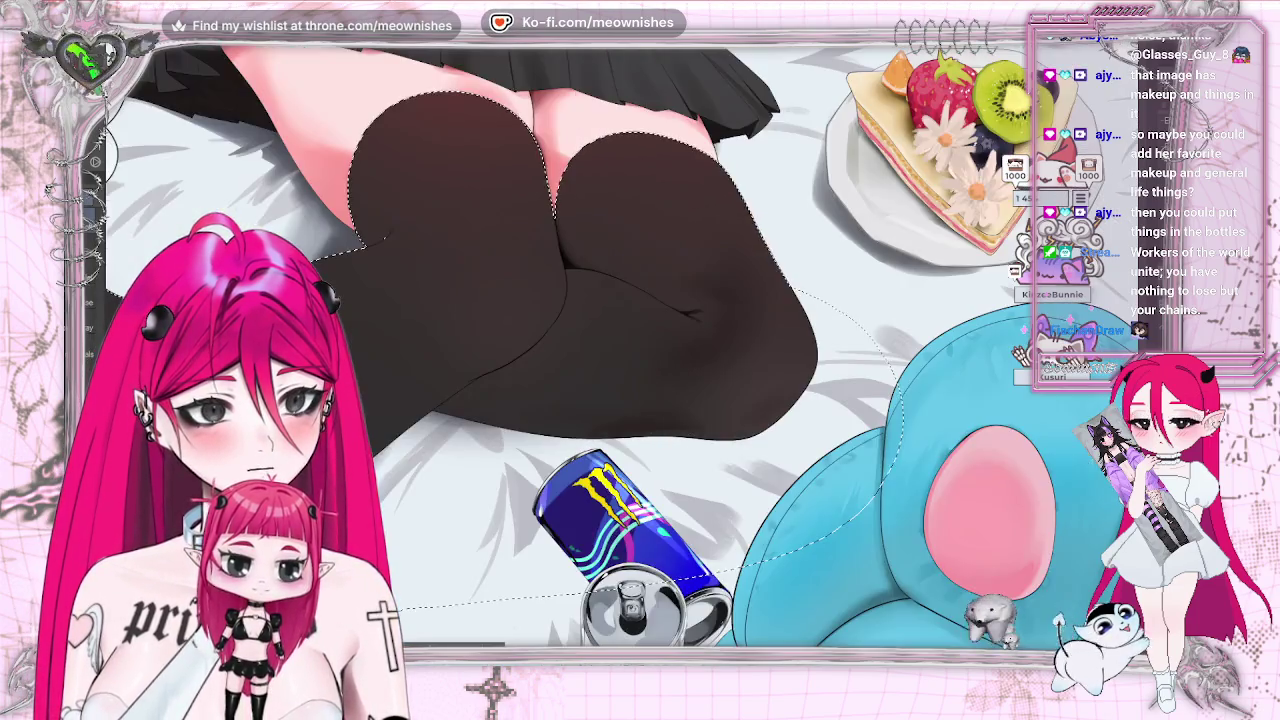
{"action": "scroll", "coordinate": [614, 346], "scroll_direction": "down", "scroll_amount": 5}
{"action": "scroll", "coordinate": [614, 346], "scroll_direction": "up", "scroll_amount": 3}
{"action": "scroll", "coordinate": [614, 346], "scroll_direction": "up", "scroll_amount": 2}
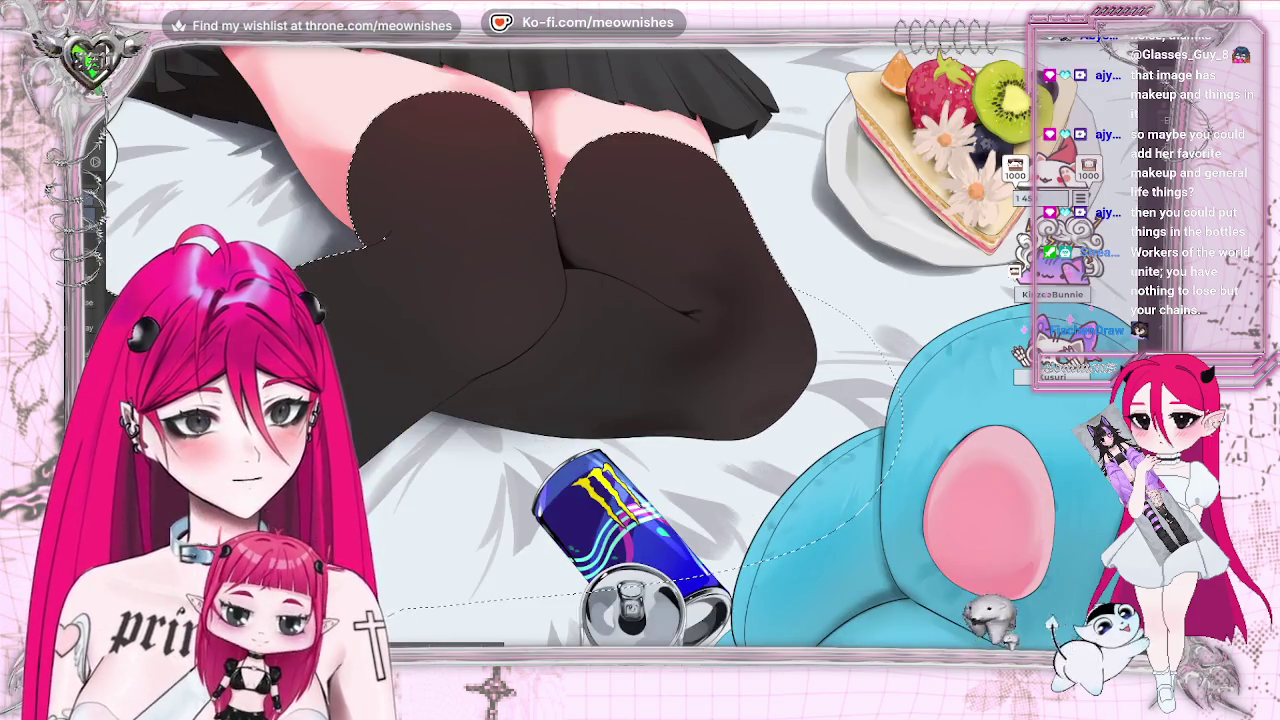
{"action": "scroll", "coordinate": [614, 346], "scroll_direction": "left", "scroll_amount": 3}
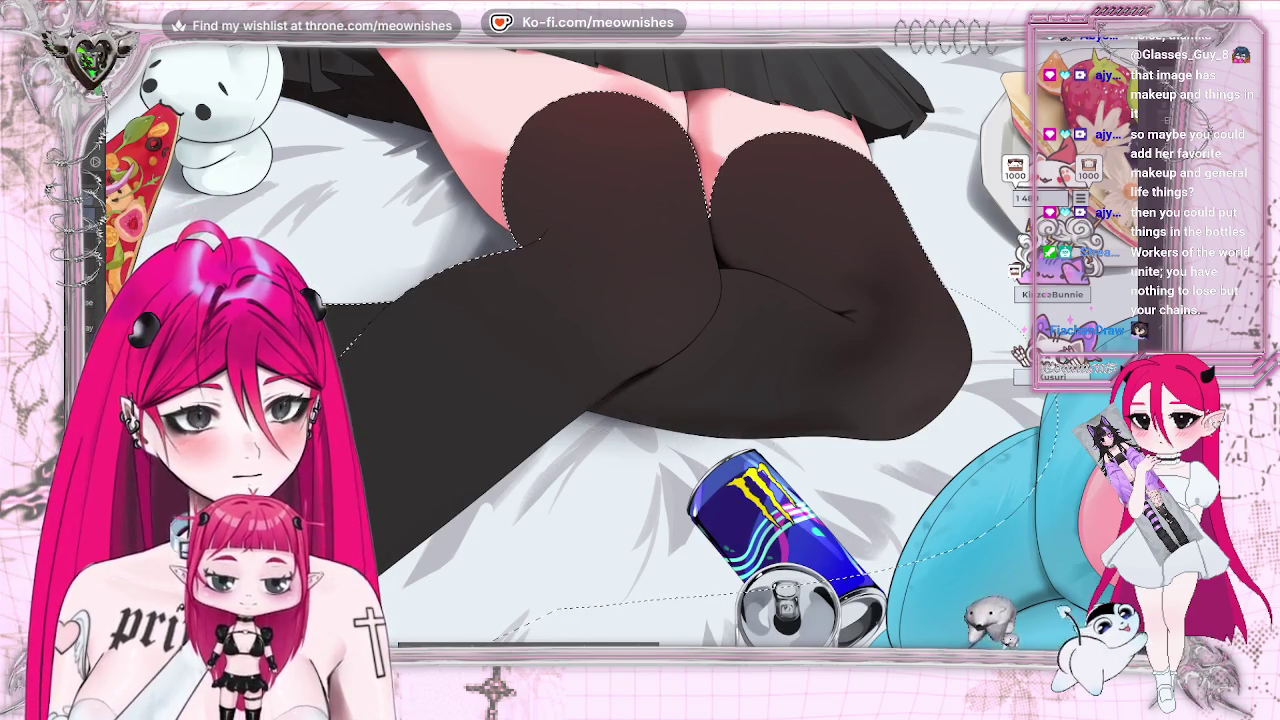
{"action": "key", "text": "ctrl+0"}
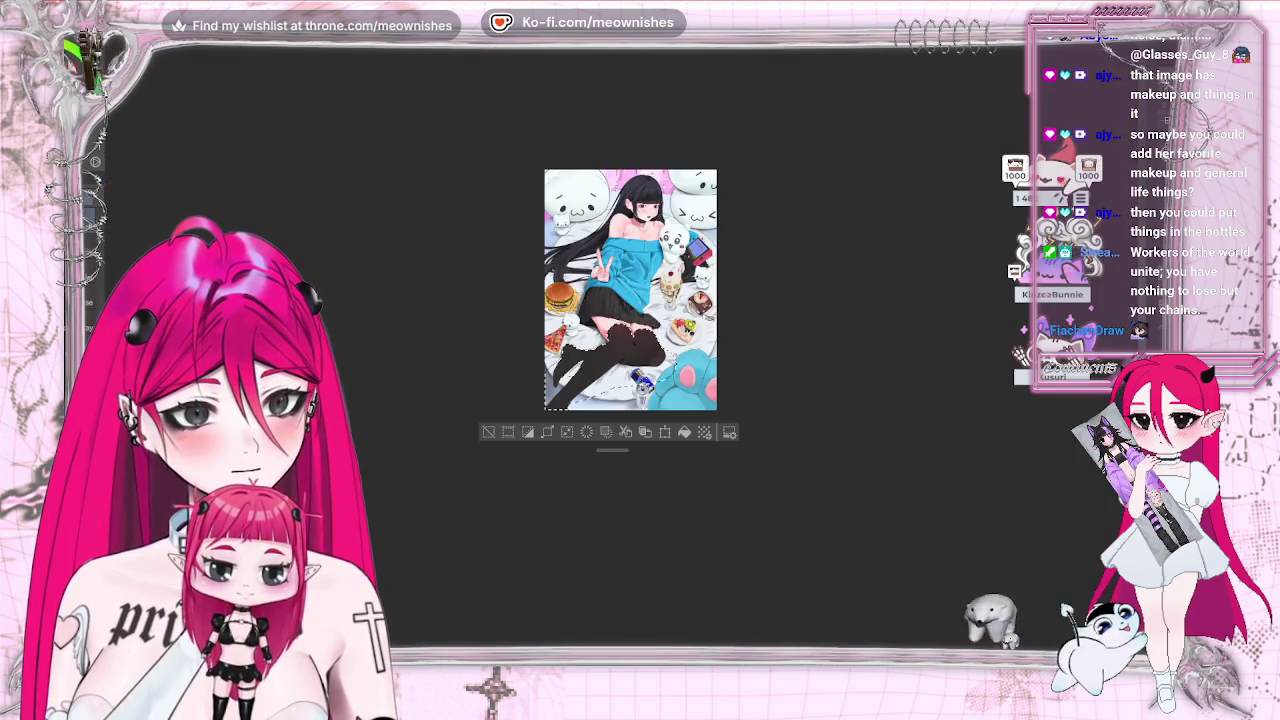
- Zoom in and out over the legs, fitting the whole illustration to judge the shading
{"action": "scroll", "coordinate": [619, 357], "scroll_direction": "up", "scroll_amount": 2}
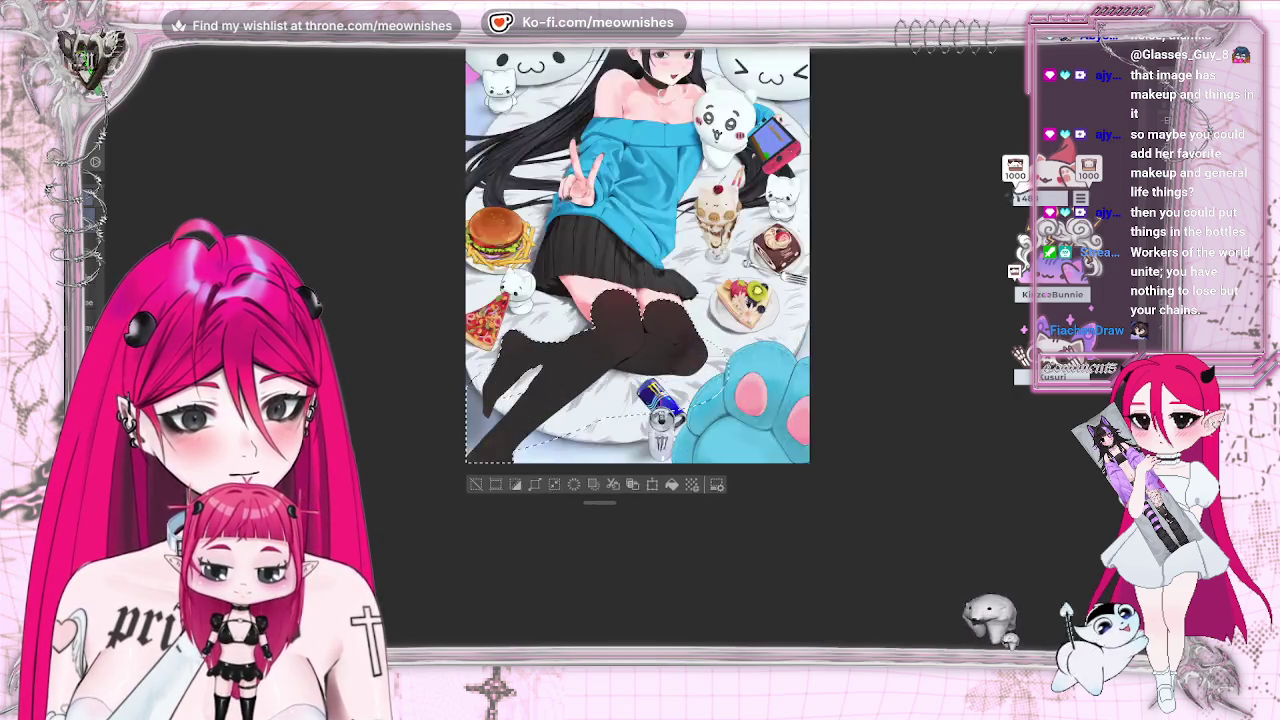
{"action": "scroll", "coordinate": [619, 357], "scroll_direction": "up", "scroll_amount": 3}
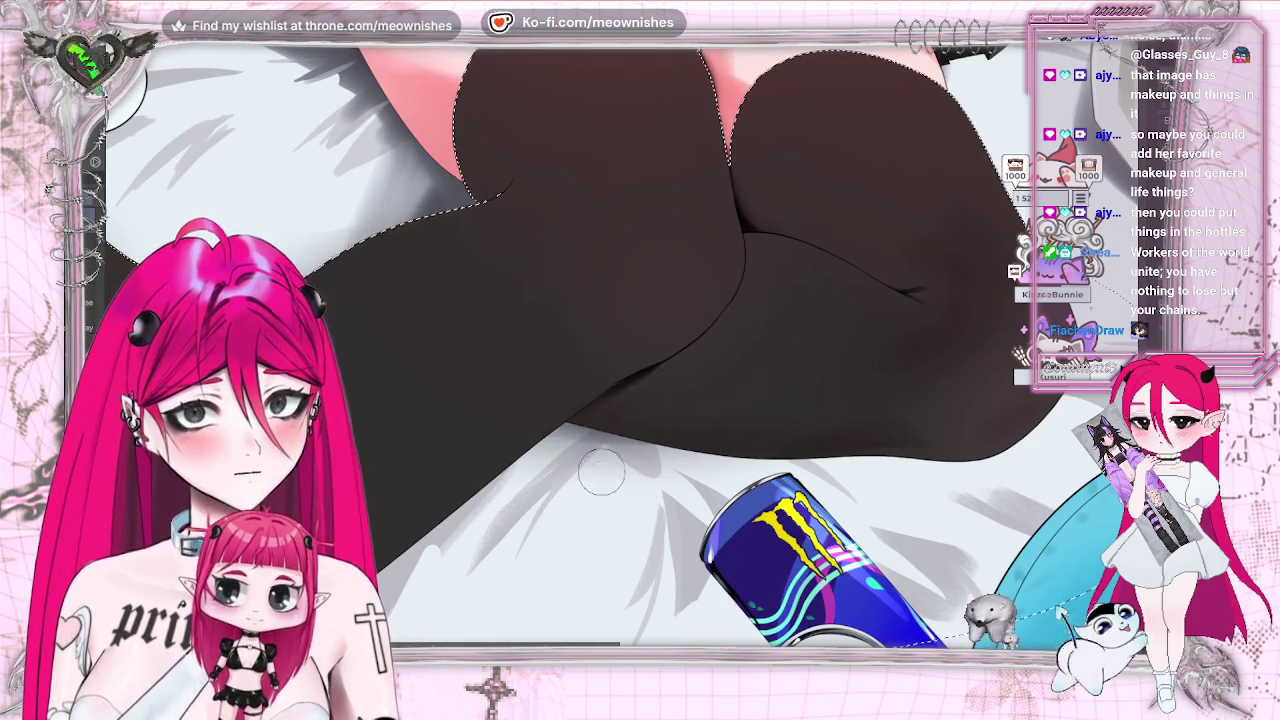
{"action": "scroll", "coordinate": [321, 160], "scroll_direction": "down", "scroll_amount": 5}
{"action": "scroll", "coordinate": [321, 160], "scroll_direction": "up", "scroll_amount": 5}
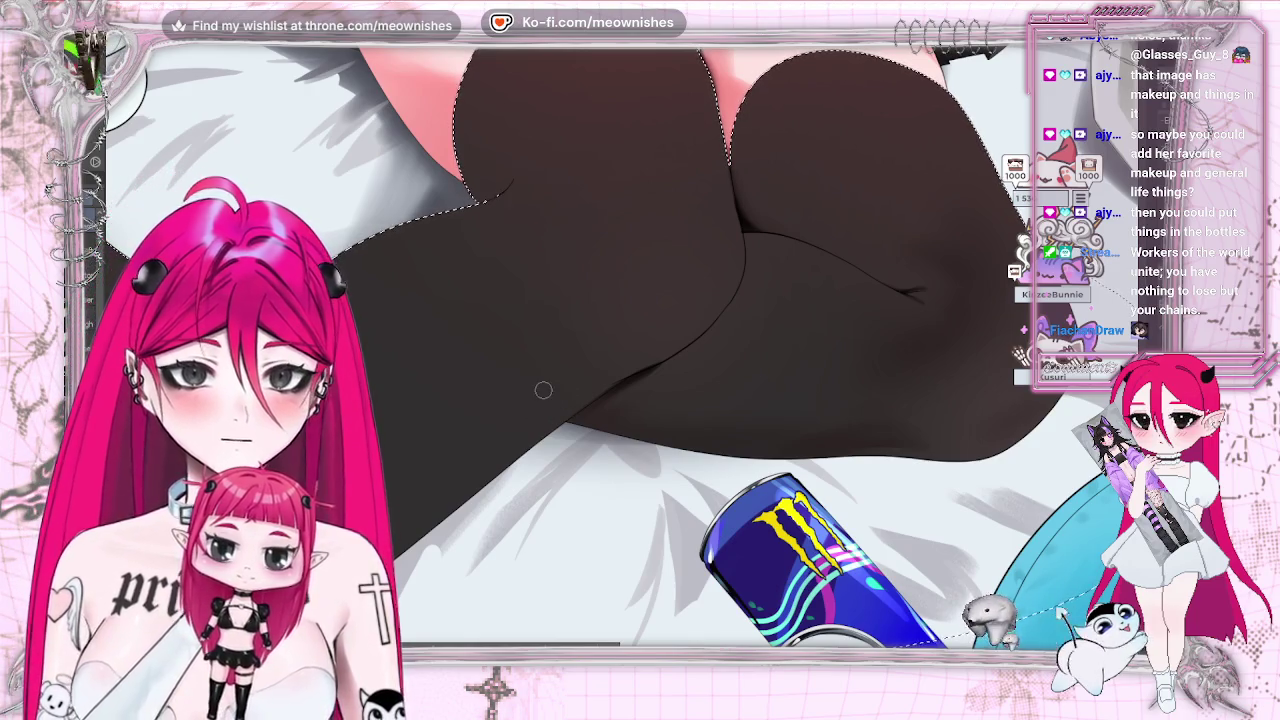
{"action": "key", "text": "ctrl+0"}
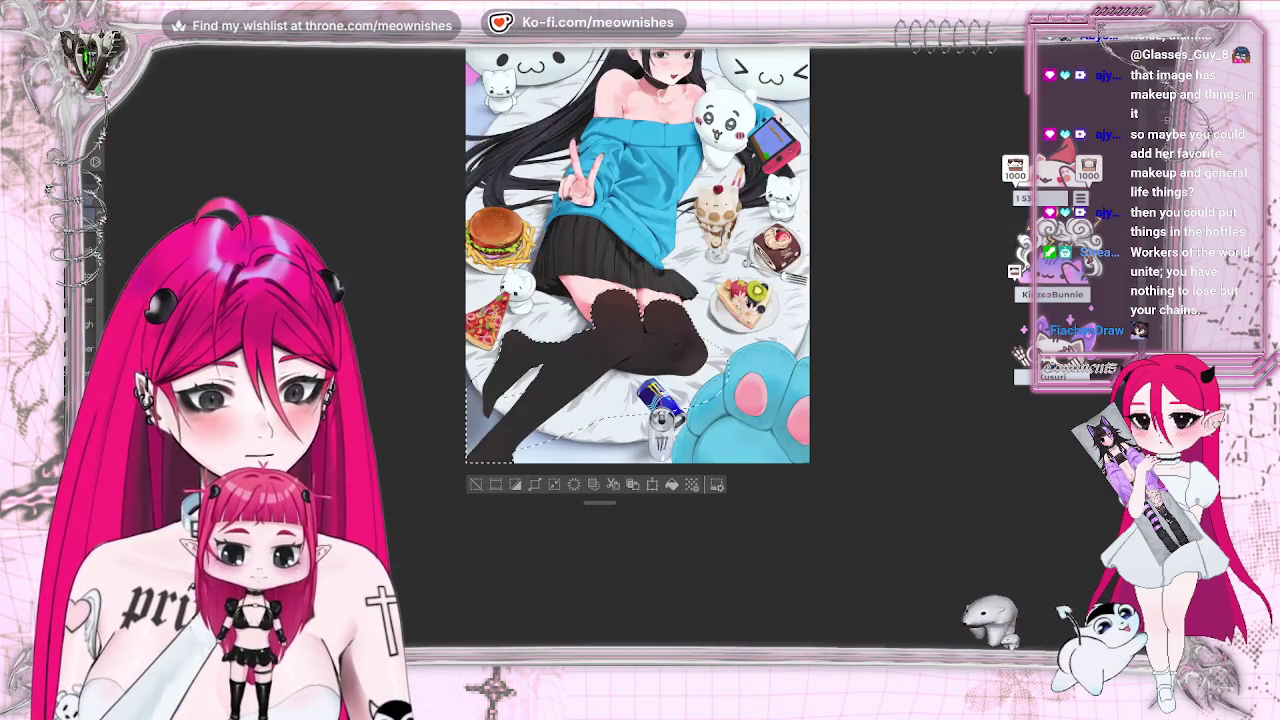
{"action": "scroll", "coordinate": [605, 320], "scroll_direction": "down", "scroll_amount": 3}
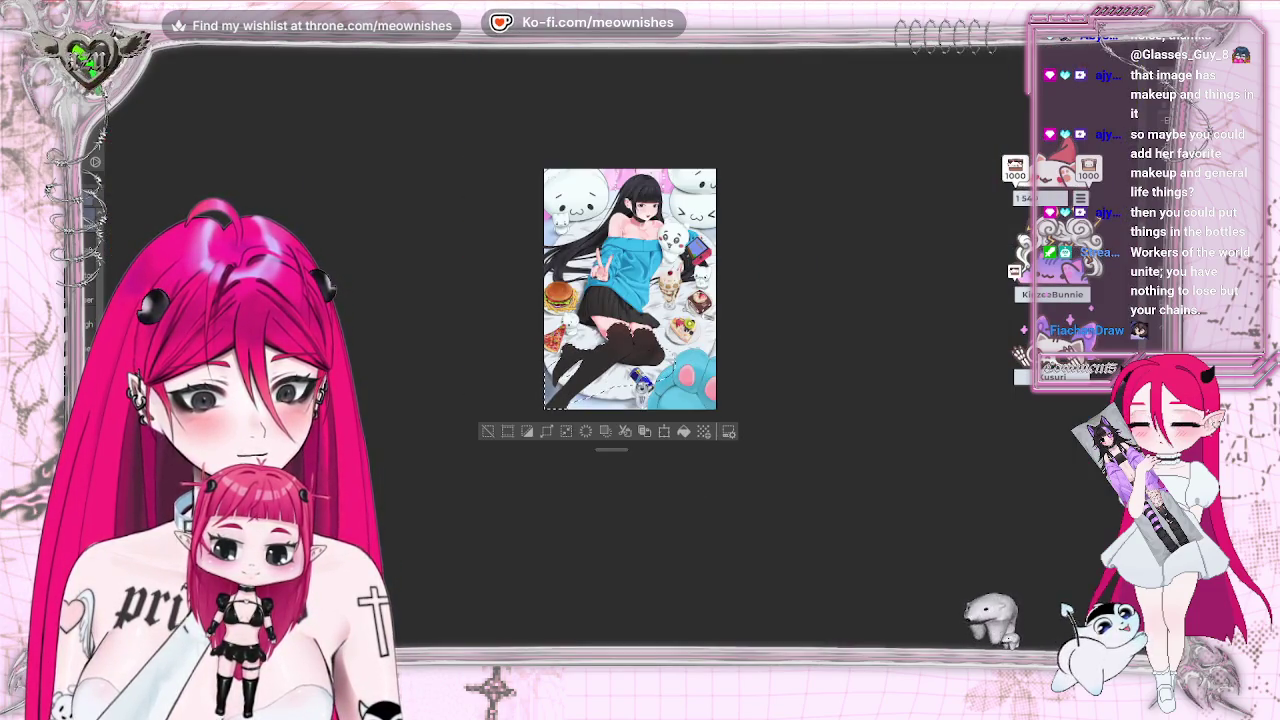
{"action": "scroll", "coordinate": [605, 320], "scroll_direction": "up", "scroll_amount": 5}
{"action": "scroll", "coordinate": [630, 300], "scroll_direction": "down", "scroll_amount": 5}
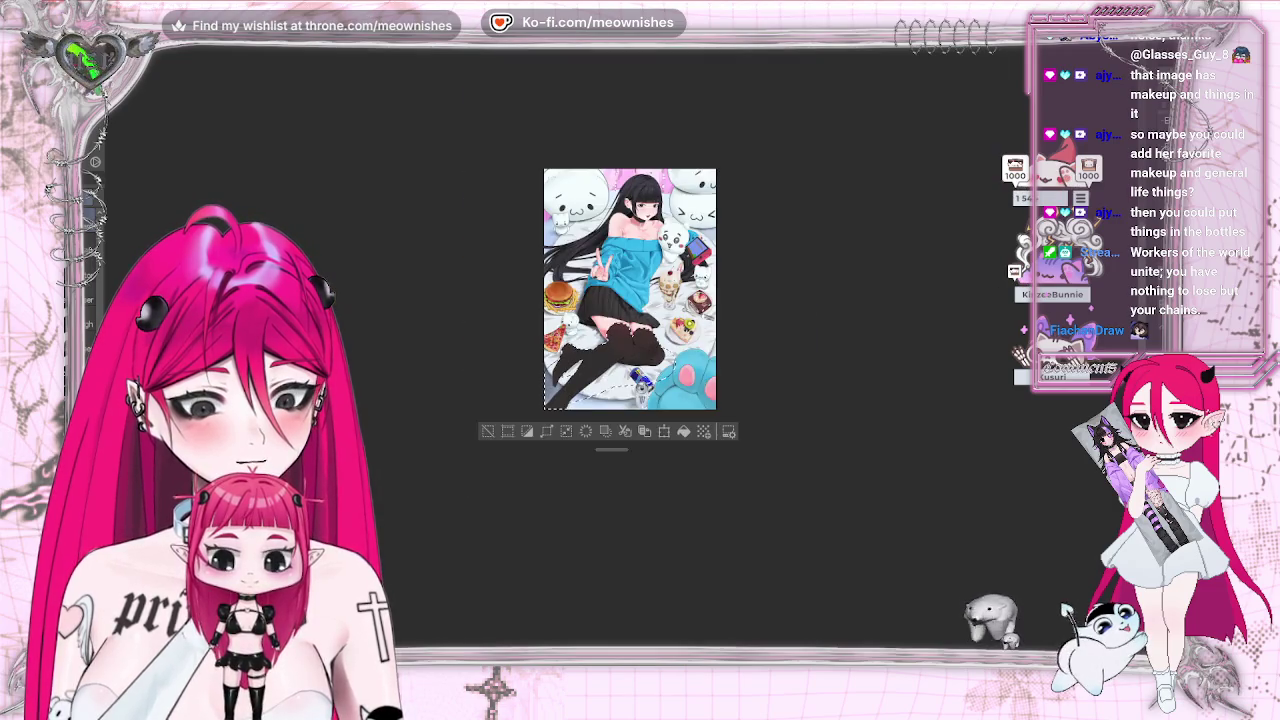
{"action": "scroll", "coordinate": [622, 357], "scroll_direction": "up", "scroll_amount": 3}
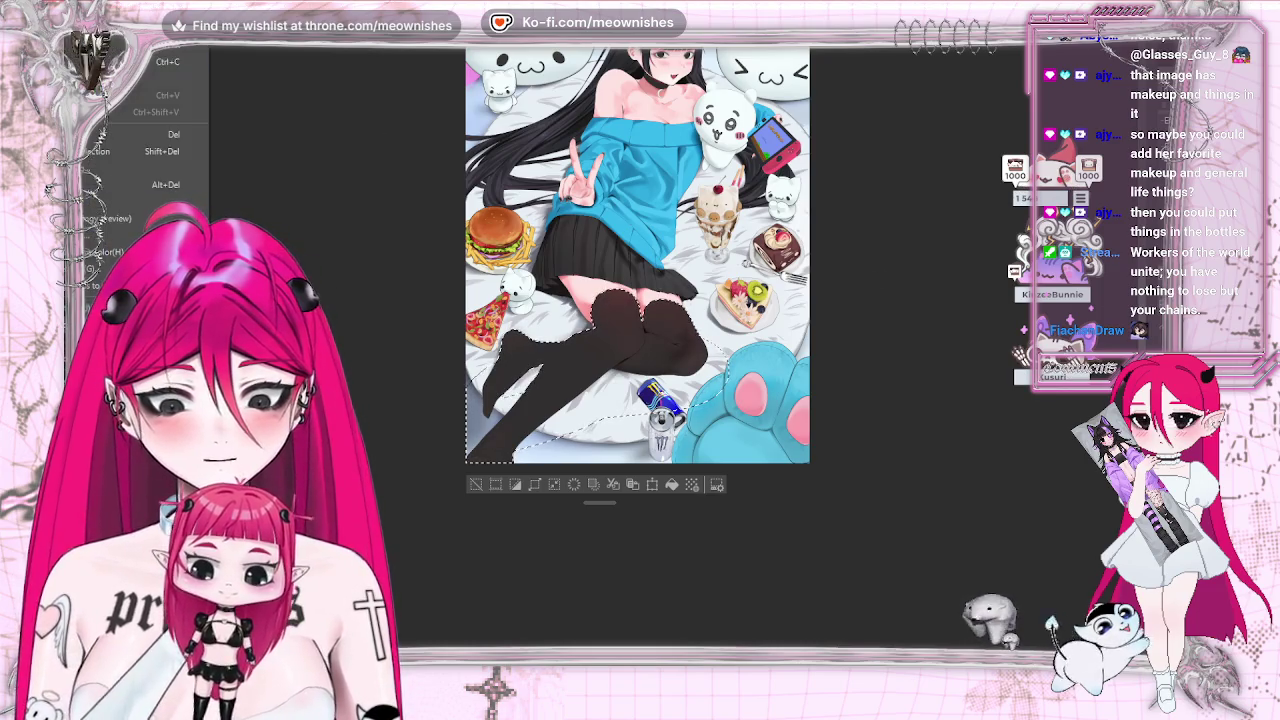
- Lower the socks' saturation to -26 and luminosity to -15 with Hue/Saturation/Luminosity
{"action": "key", "text": "ctrl+u"}
{"action": "left_click_drag", "start_coordinate": [900, 450], "coordinate": [884, 455]}
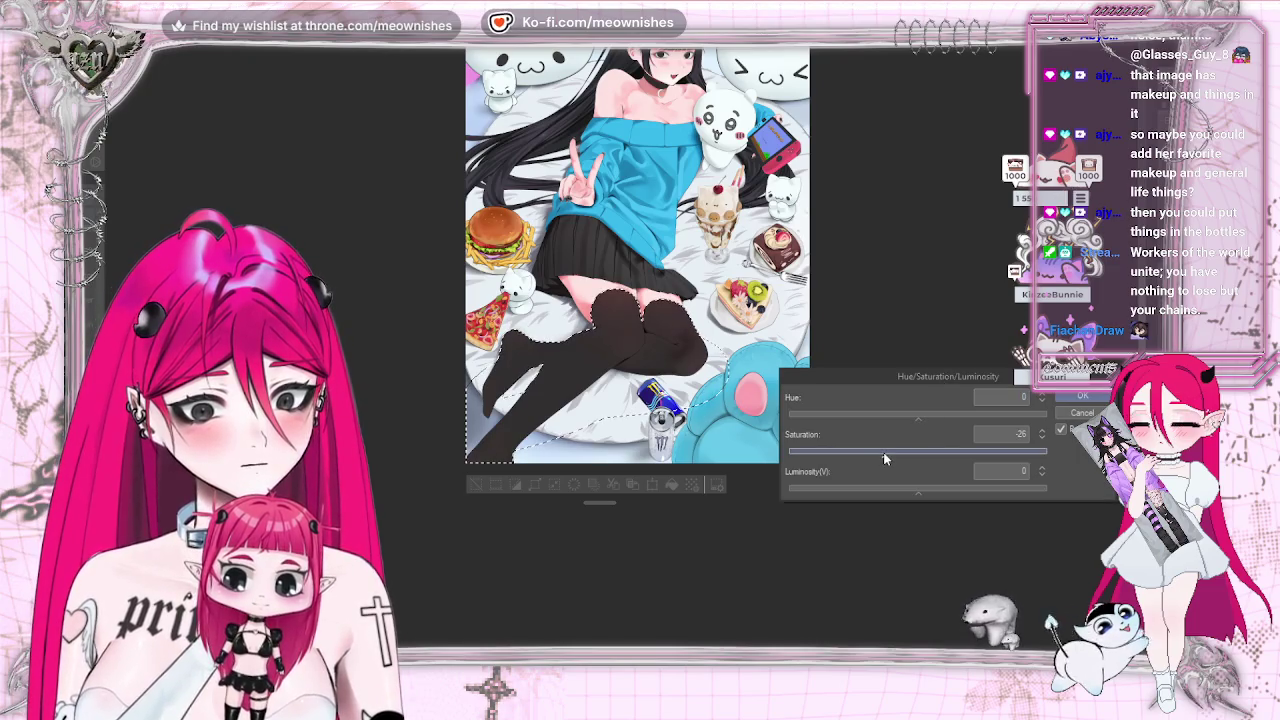
{"action": "left_click_drag", "start_coordinate": [909, 497], "coordinate": [898, 492]}
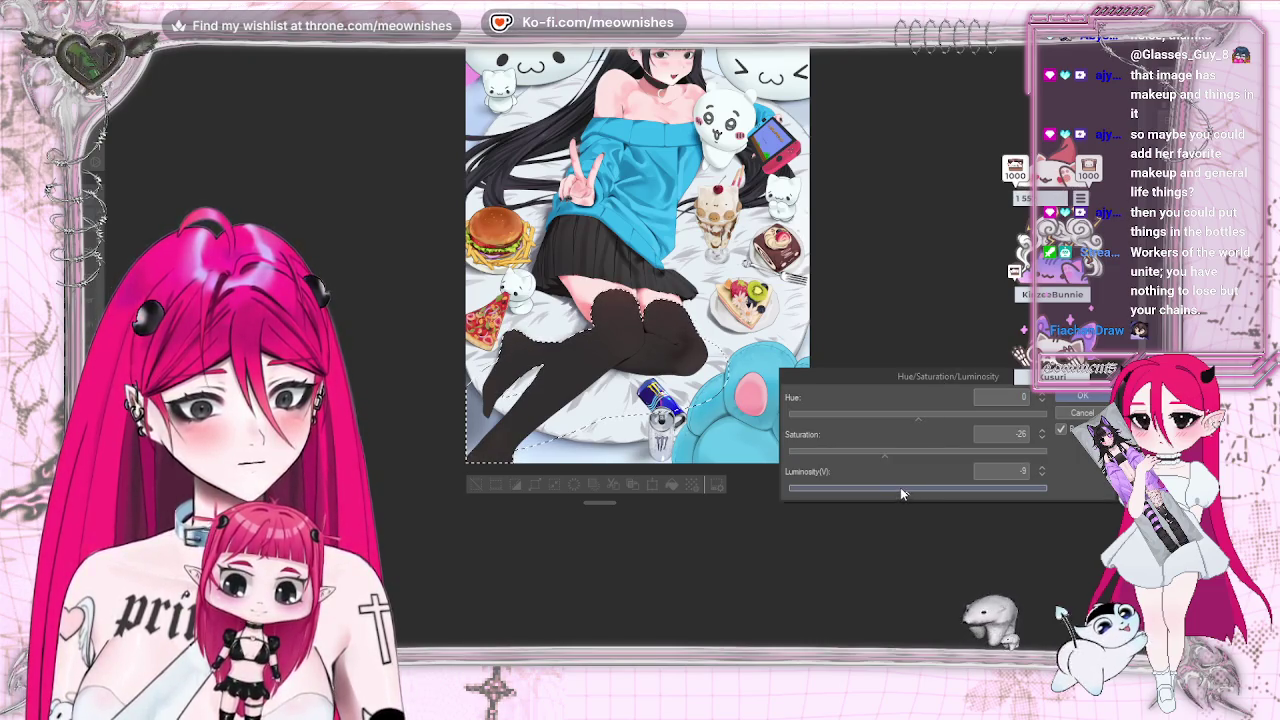
{"action": "left_click", "coordinate": [1070, 397]}
{"action": "scroll", "coordinate": [632, 360], "scroll_direction": "up", "scroll_amount": 5}
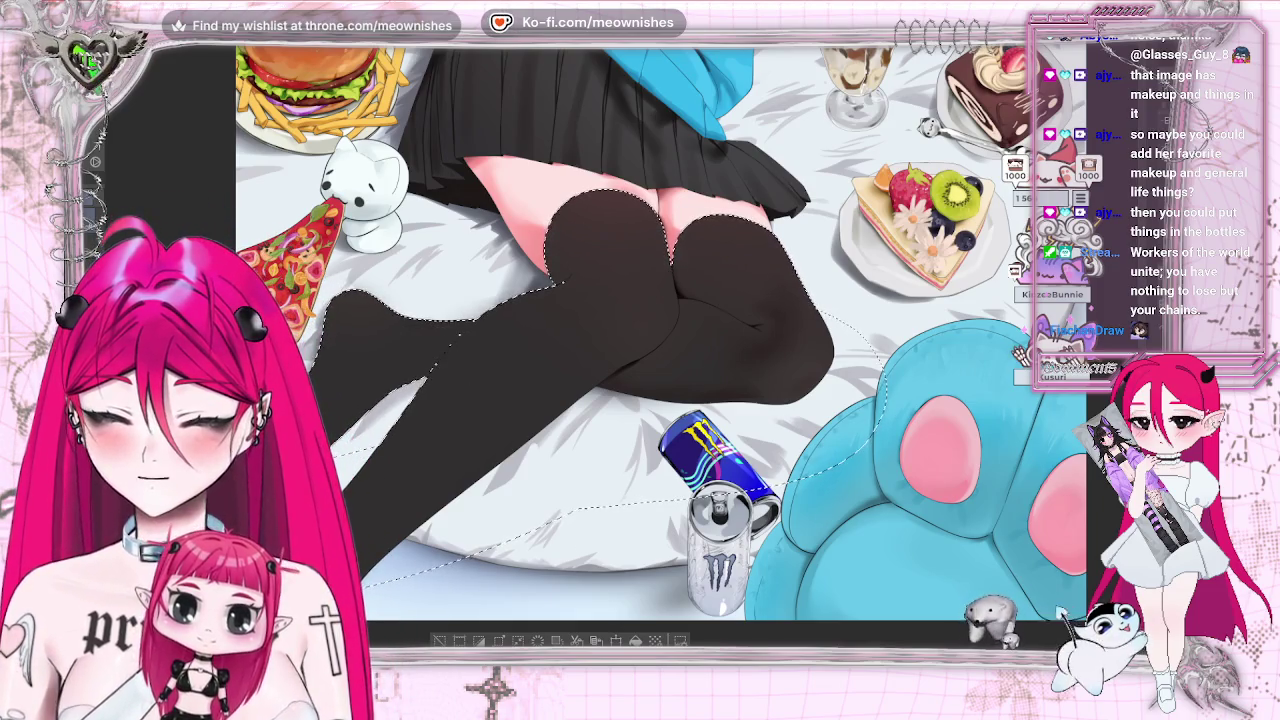
- Zoom in on the knee and calf, mirror the view to check proportions, then fit the whole illustration
{"action": "scroll", "coordinate": [600, 350], "scroll_direction": "up", "scroll_amount": 1}
{"action": "scroll", "coordinate": [600, 350], "scroll_direction": "up", "scroll_amount": 1}
{"action": "scroll", "coordinate": [621, 356], "scroll_direction": "up", "scroll_amount": 1}
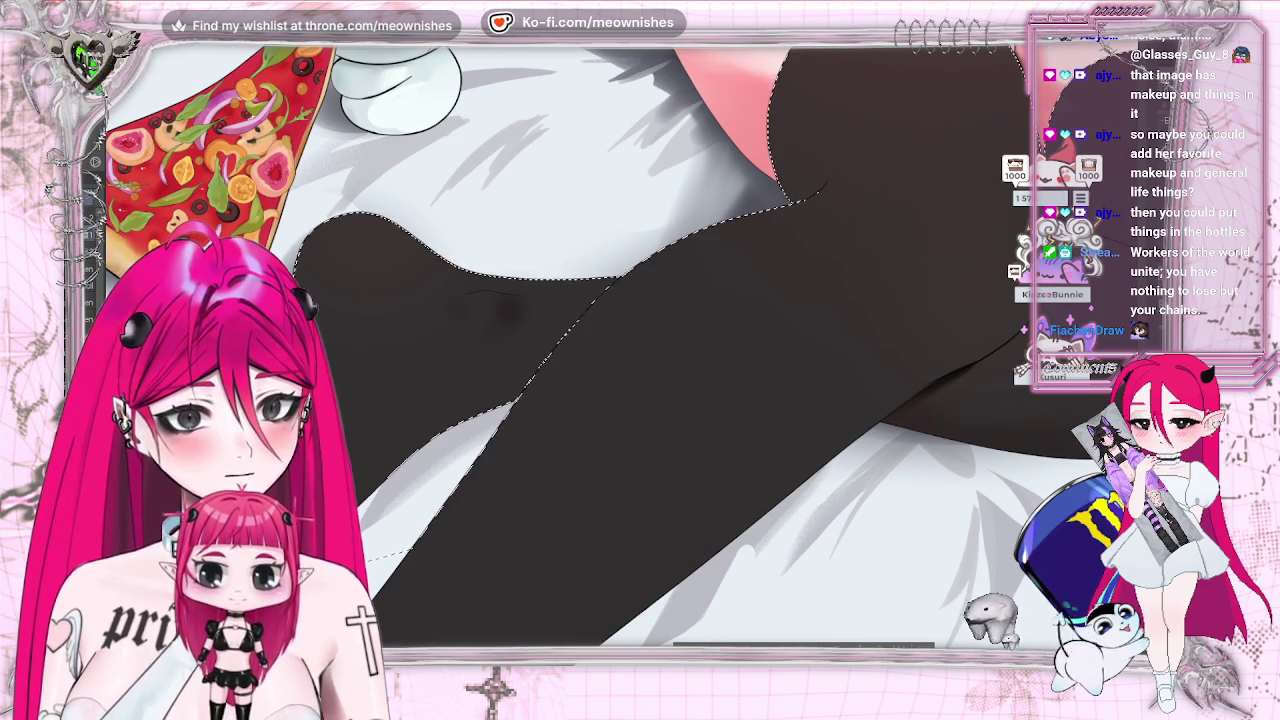
{"action": "key", "text": "ctrl+0"}
{"action": "scroll", "coordinate": [627, 369], "scroll_direction": "up", "scroll_amount": 5}
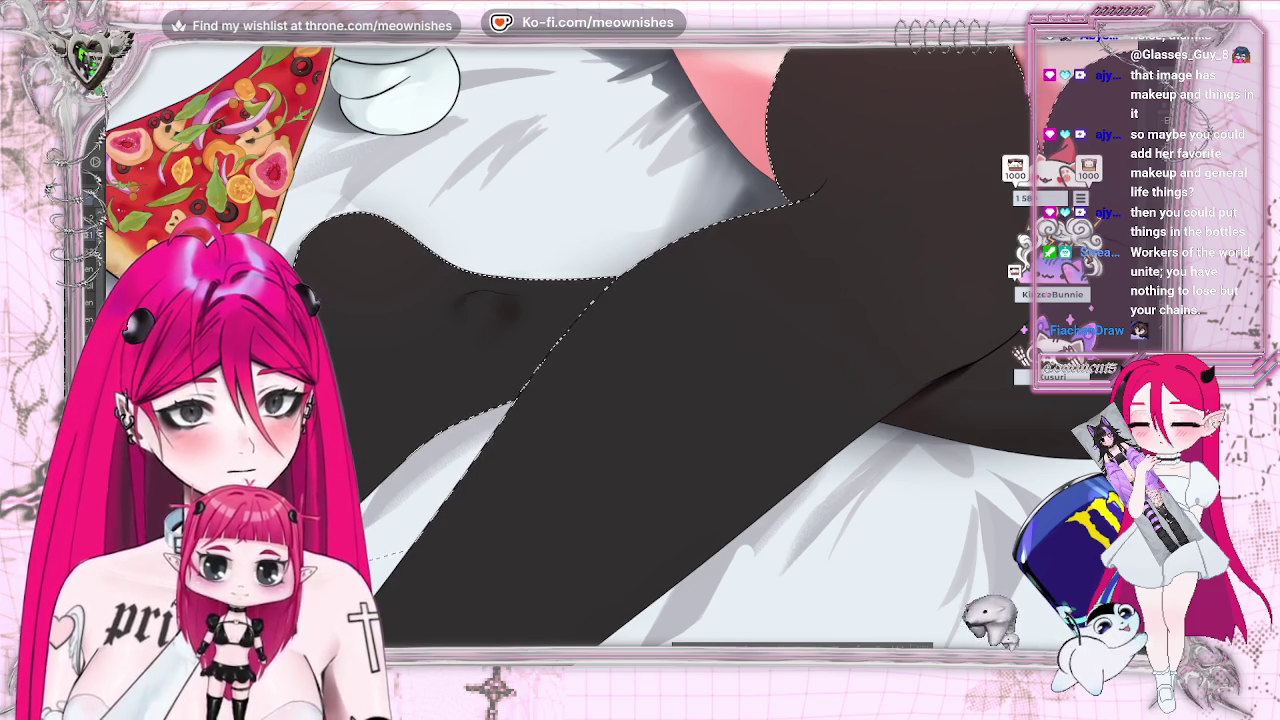
{"action": "key", "text": "h"}
{"action": "key", "text": "h"}
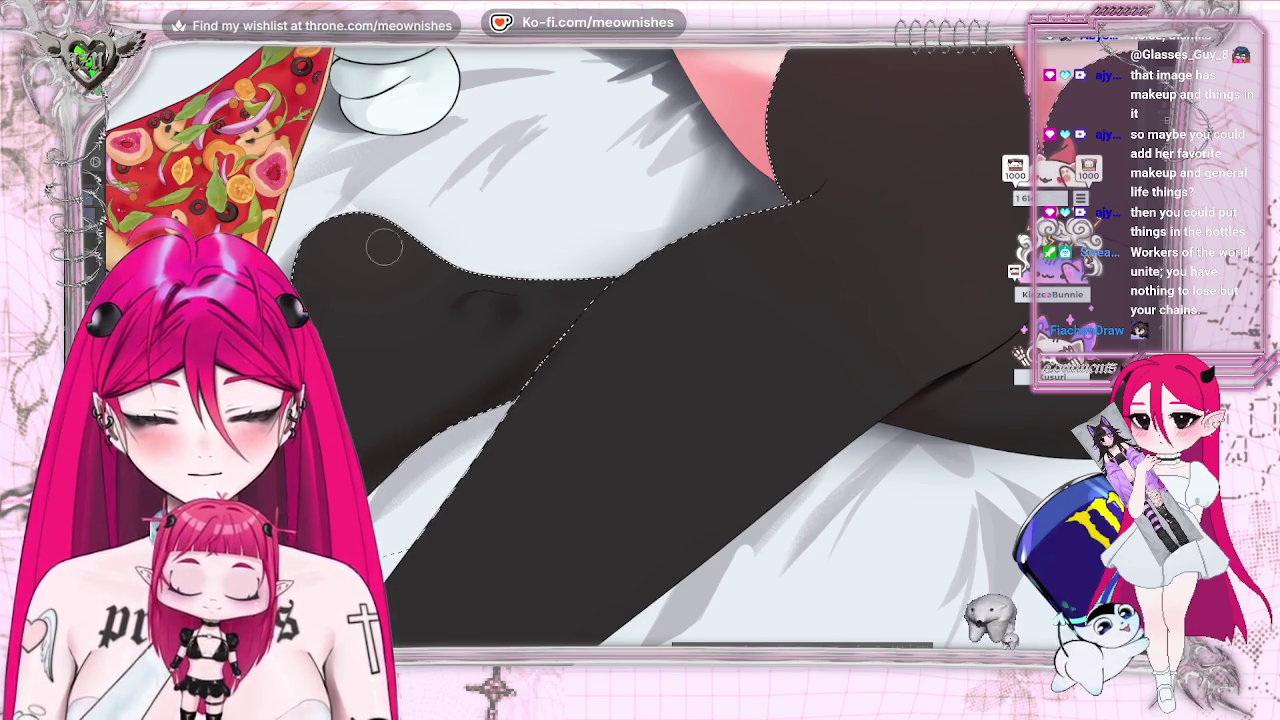
{"action": "key", "text": "ctrl+0"}
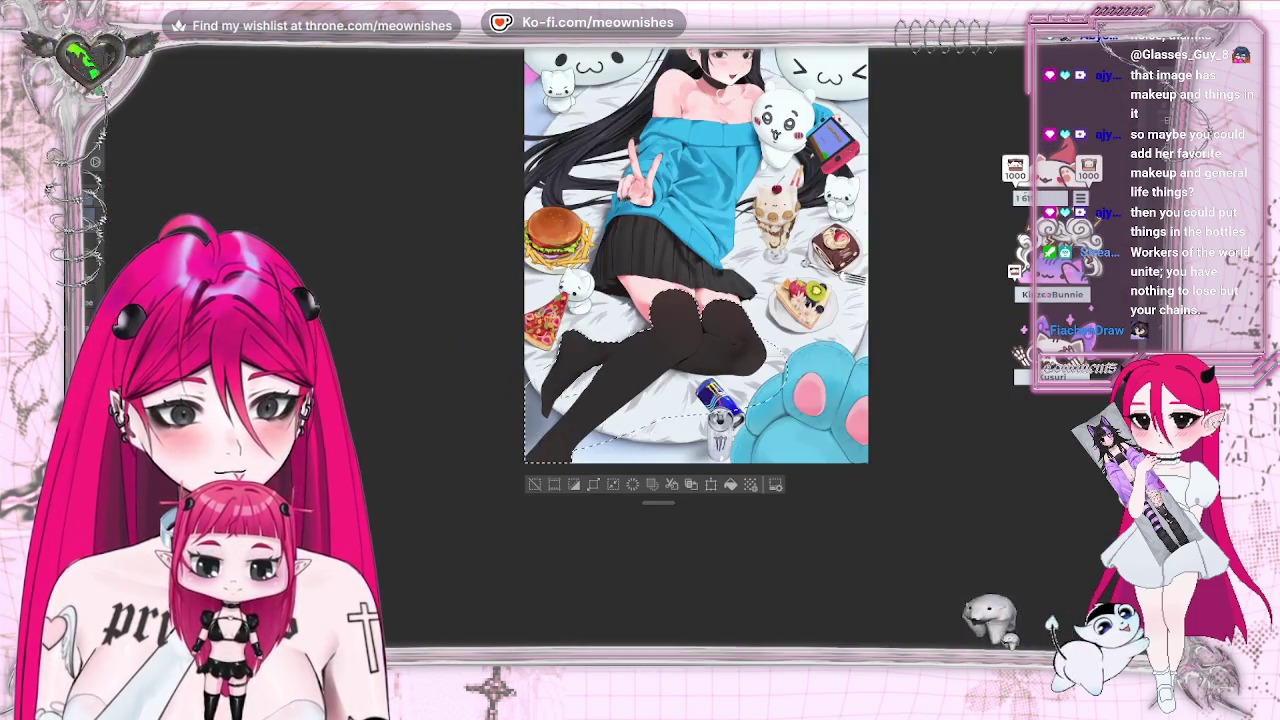
{"action": "scroll", "coordinate": [623, 350], "scroll_direction": "up", "scroll_amount": 5}
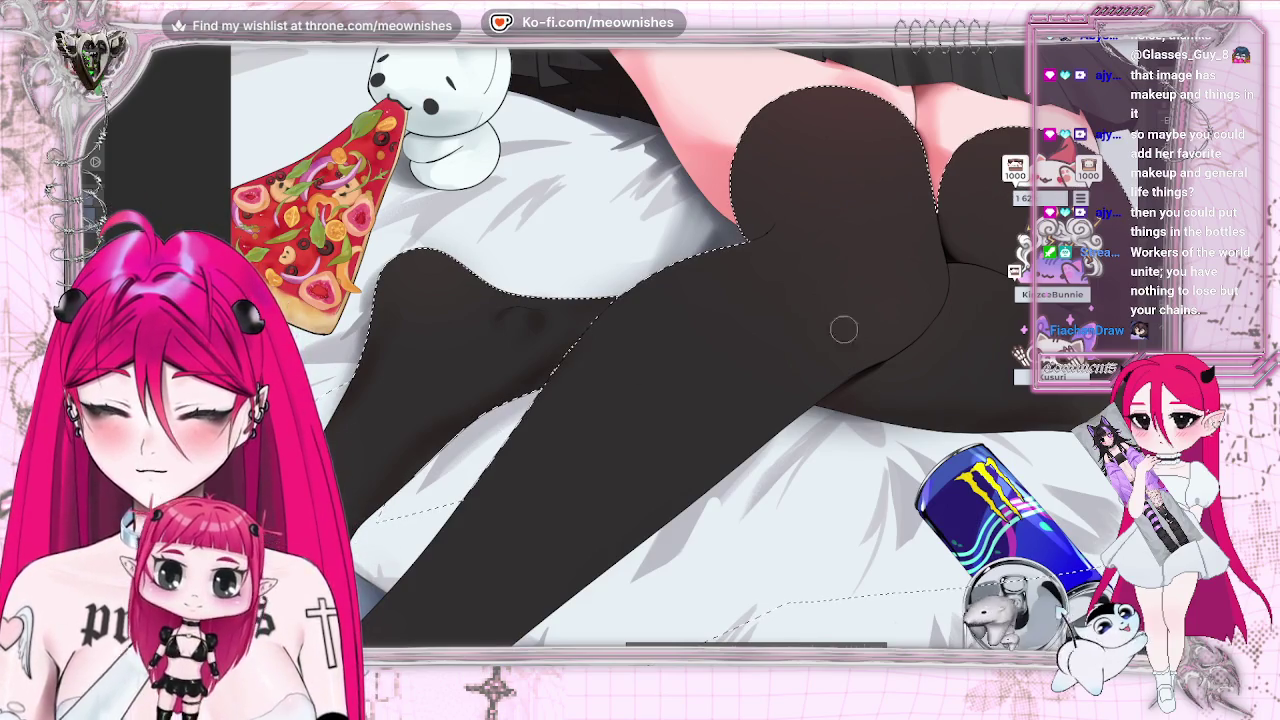
{"action": "scroll", "coordinate": [794, 335], "scroll_direction": "down", "scroll_amount": 3}
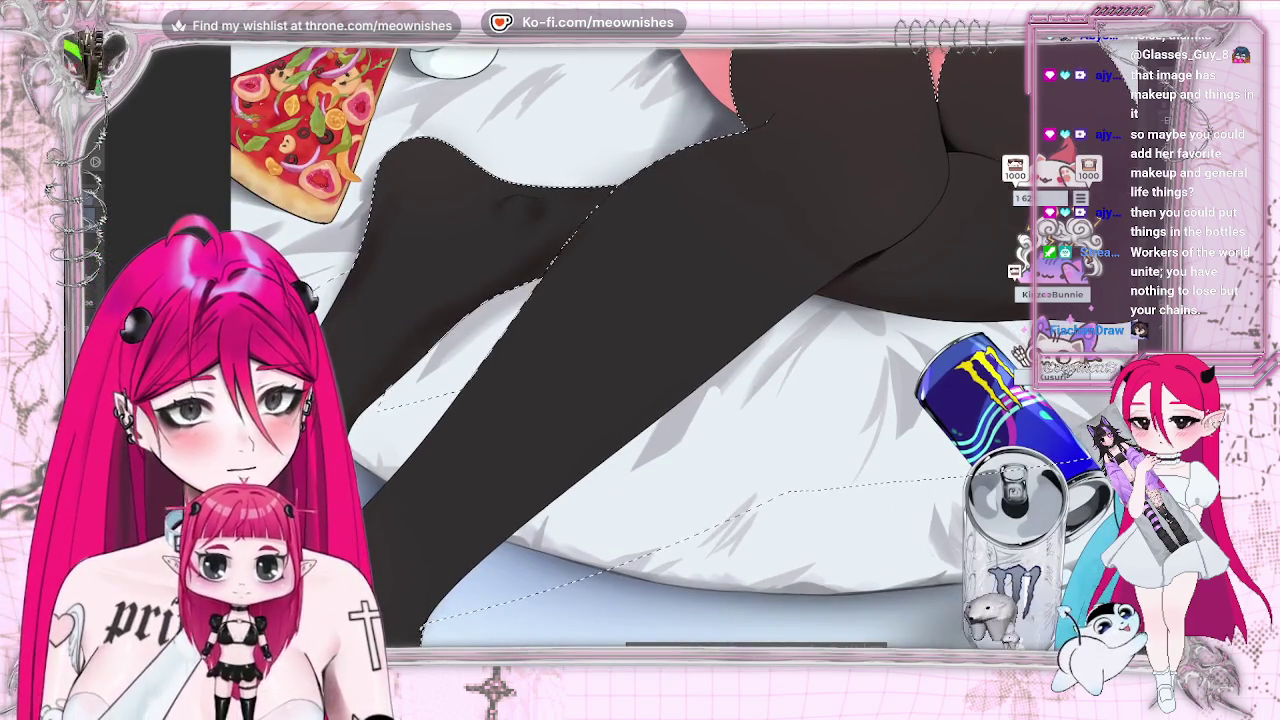
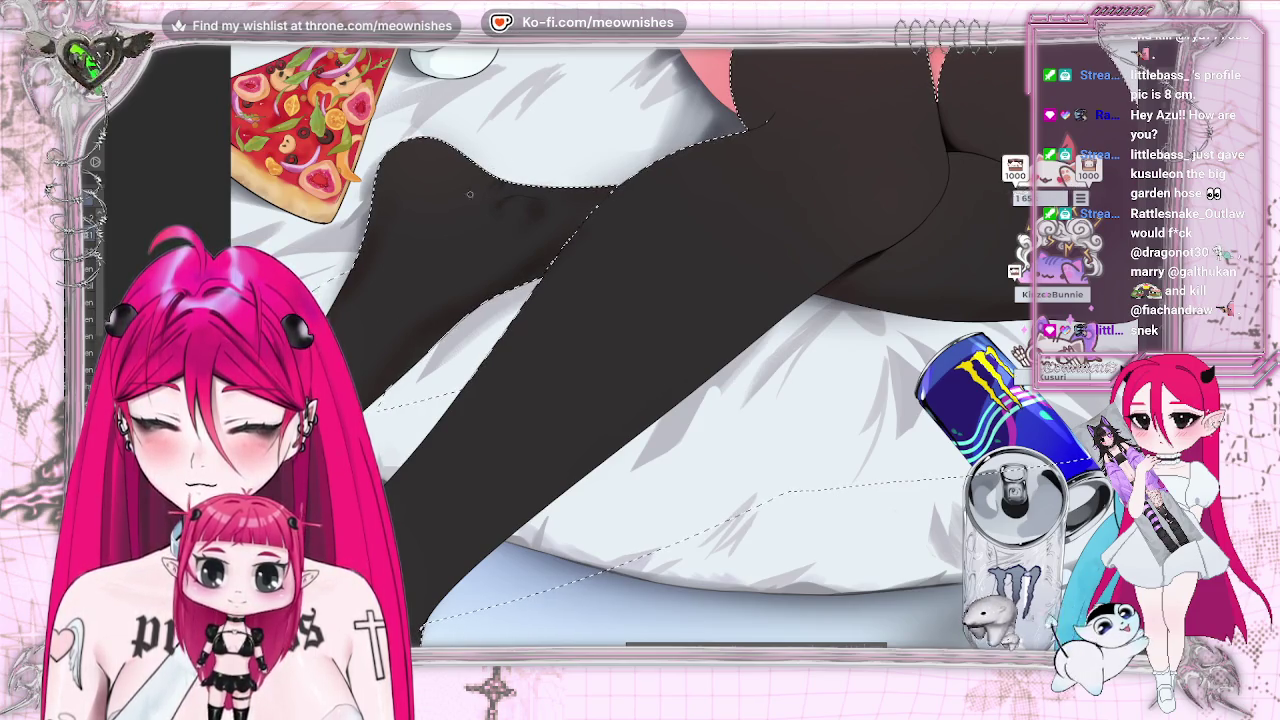
- Mirror-check the legs, then pan past the paw cushion and Monster cans to zoom in on the knees
{"action": "key", "text": "h"}
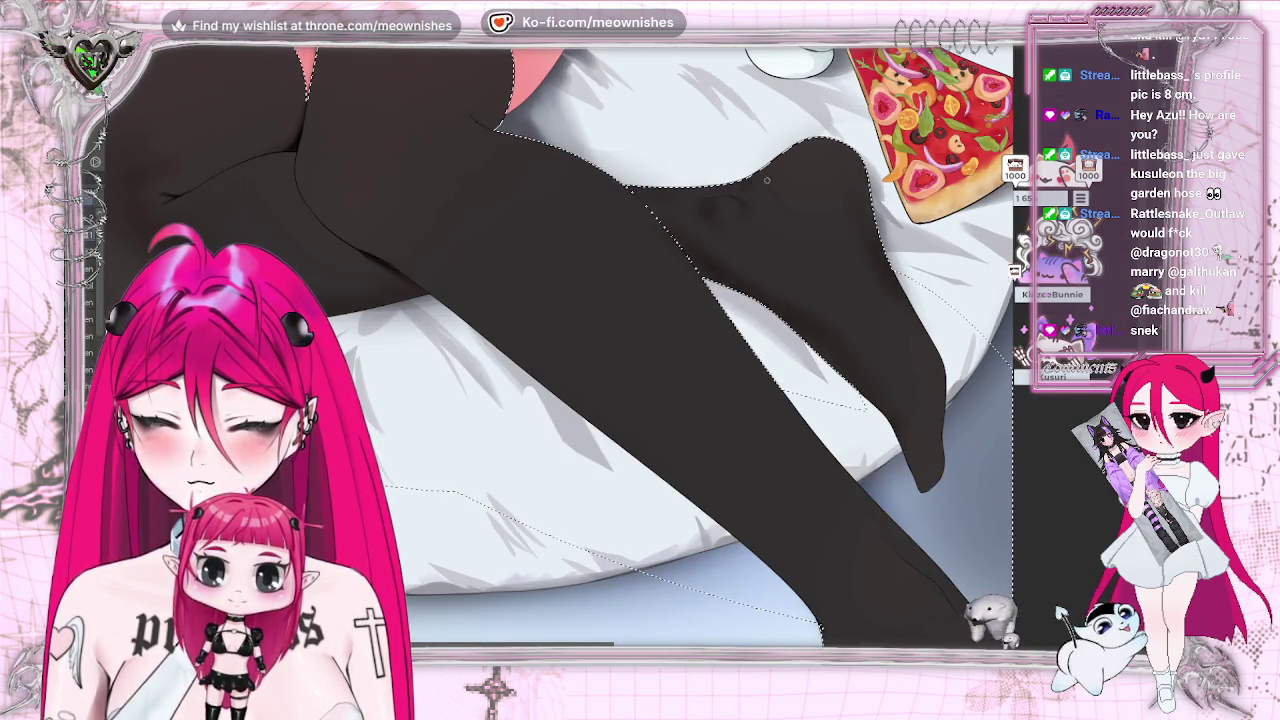
{"action": "key", "text": "h"}
{"action": "key", "text": "ctrl+0"}
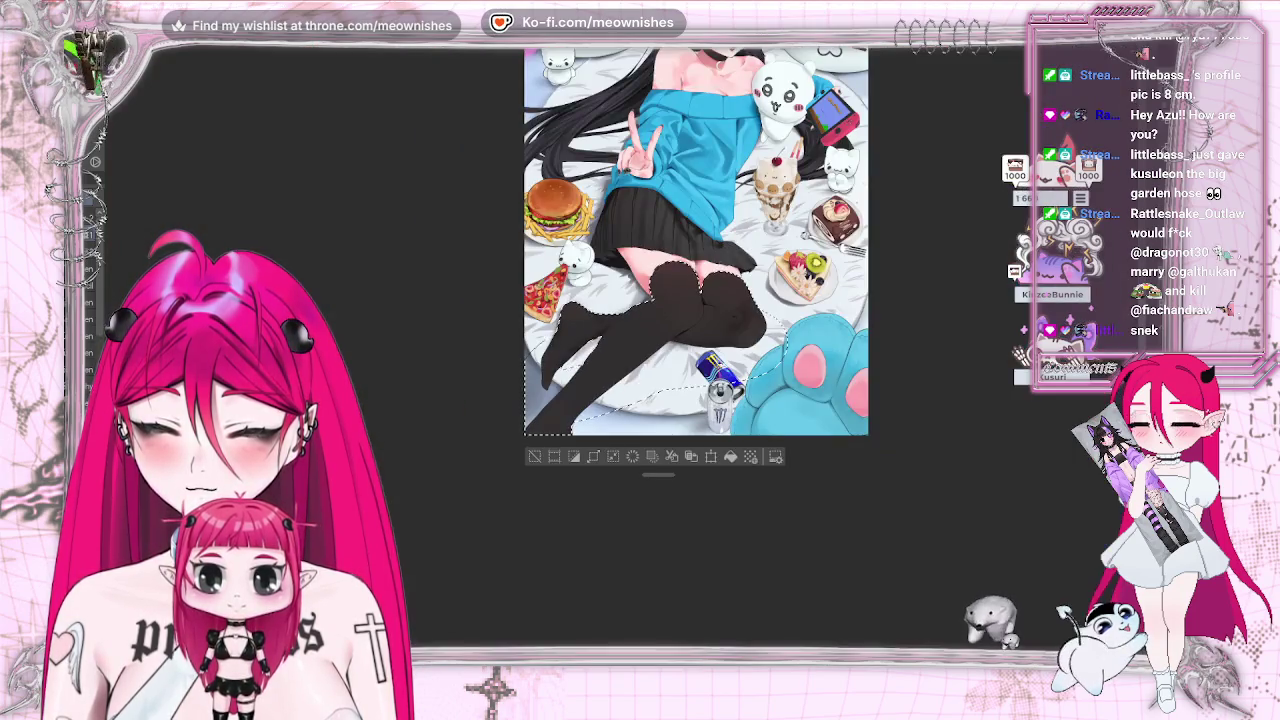
{"action": "key", "text": "ctrl+1"}
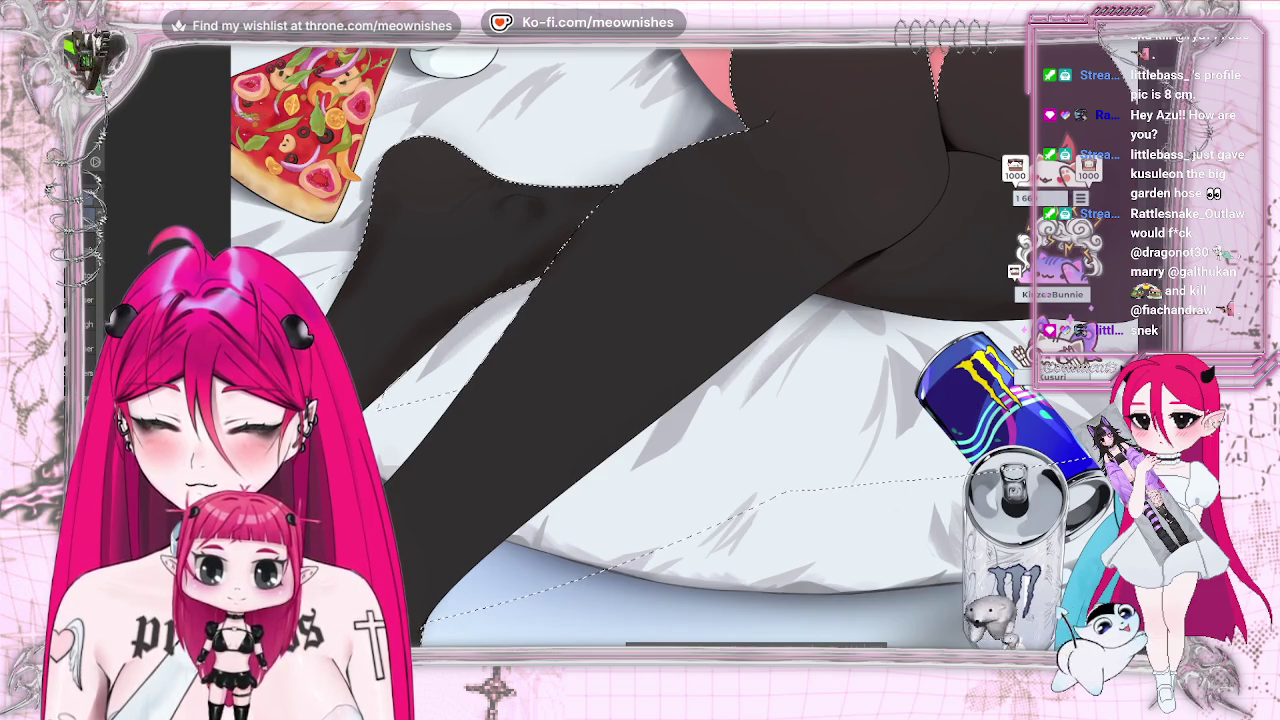
{"action": "scroll", "coordinate": [660, 340], "scroll_direction": "down", "scroll_amount": 3}
{"action": "scroll", "coordinate": [660, 340], "scroll_direction": "up", "scroll_amount": 3}
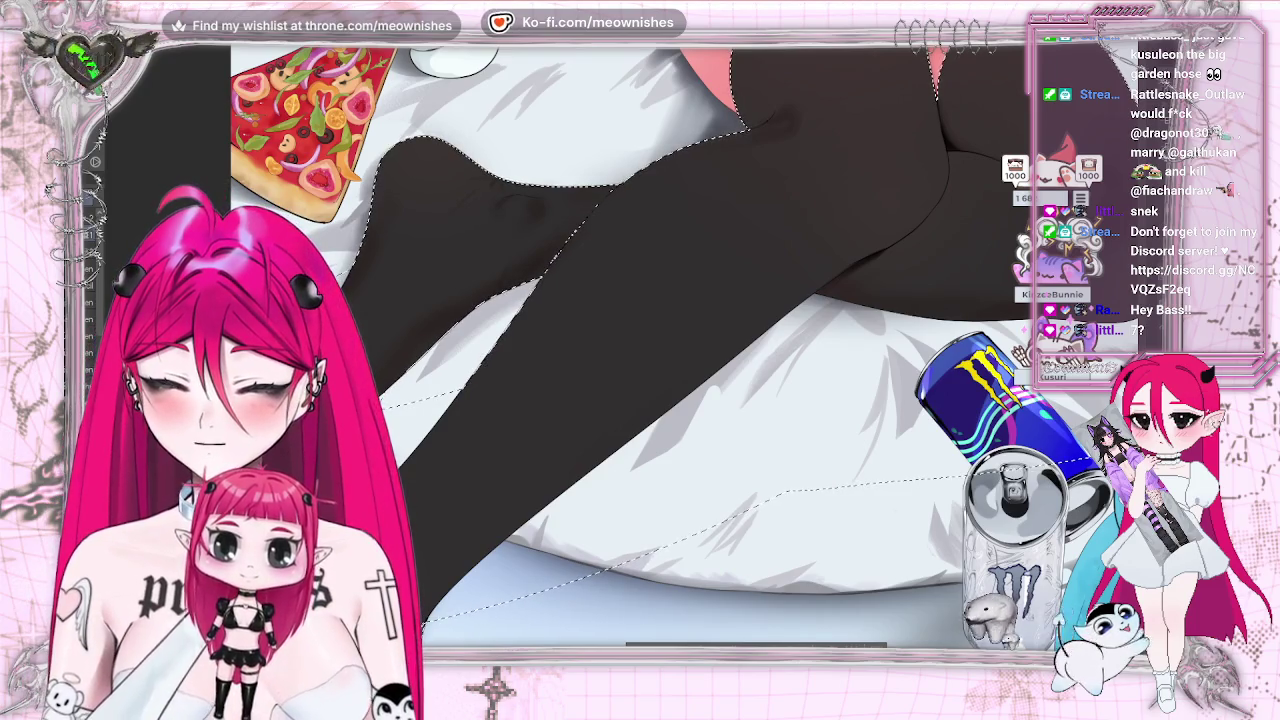
{"action": "left_click_drag", "start_coordinate": [1080, 300], "coordinate": [462, 302]}
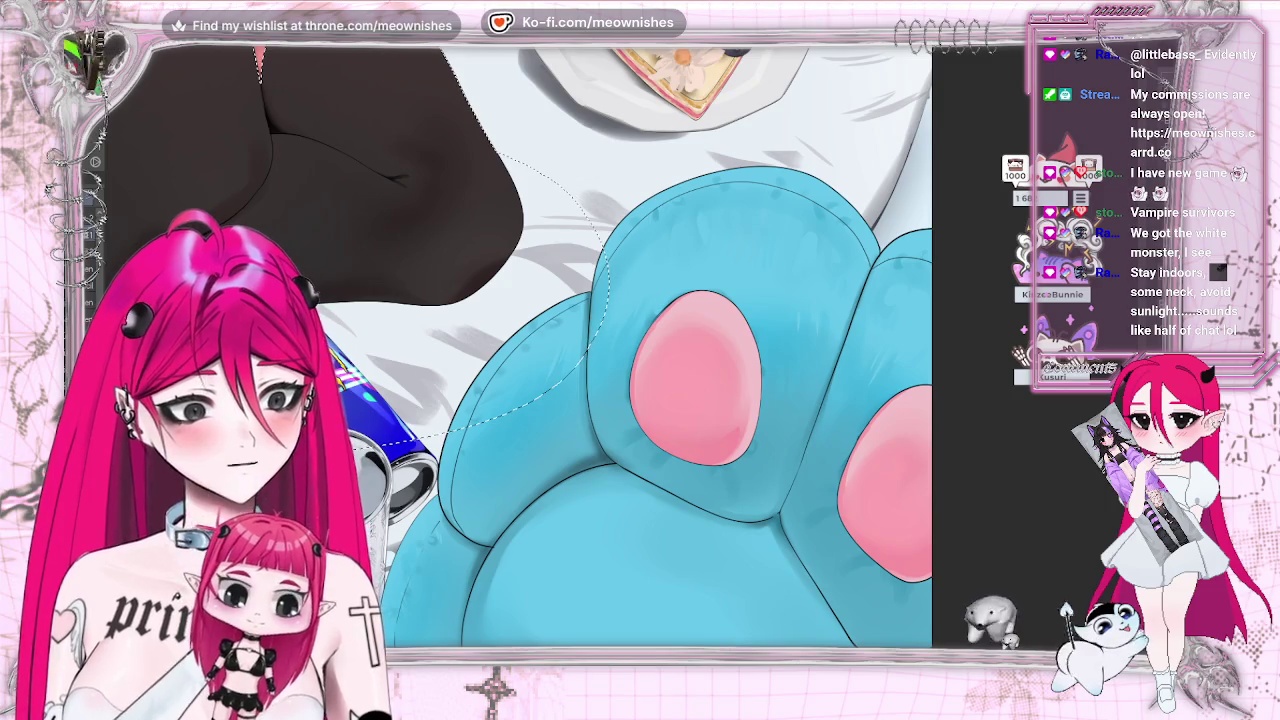
{"action": "left_click_drag", "start_coordinate": [600, 380], "coordinate": [785, 380]}
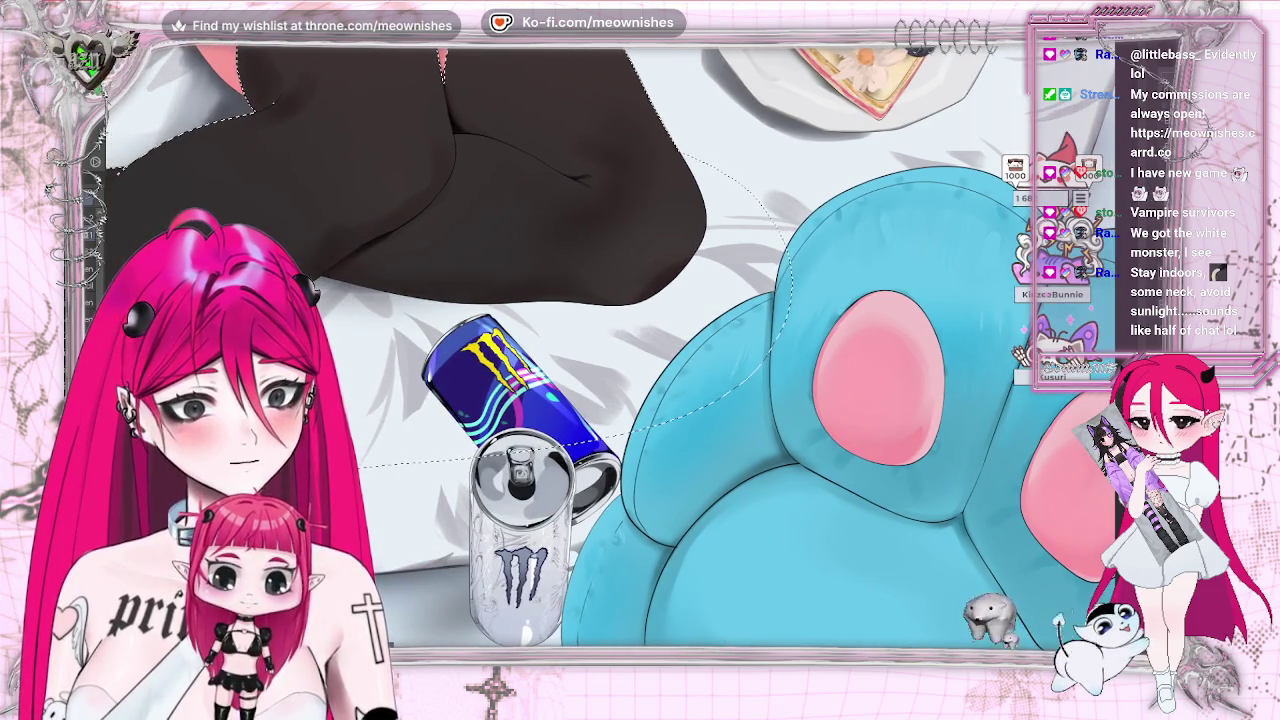
{"action": "scroll", "coordinate": [610, 345], "scroll_direction": "up", "scroll_amount": 2}
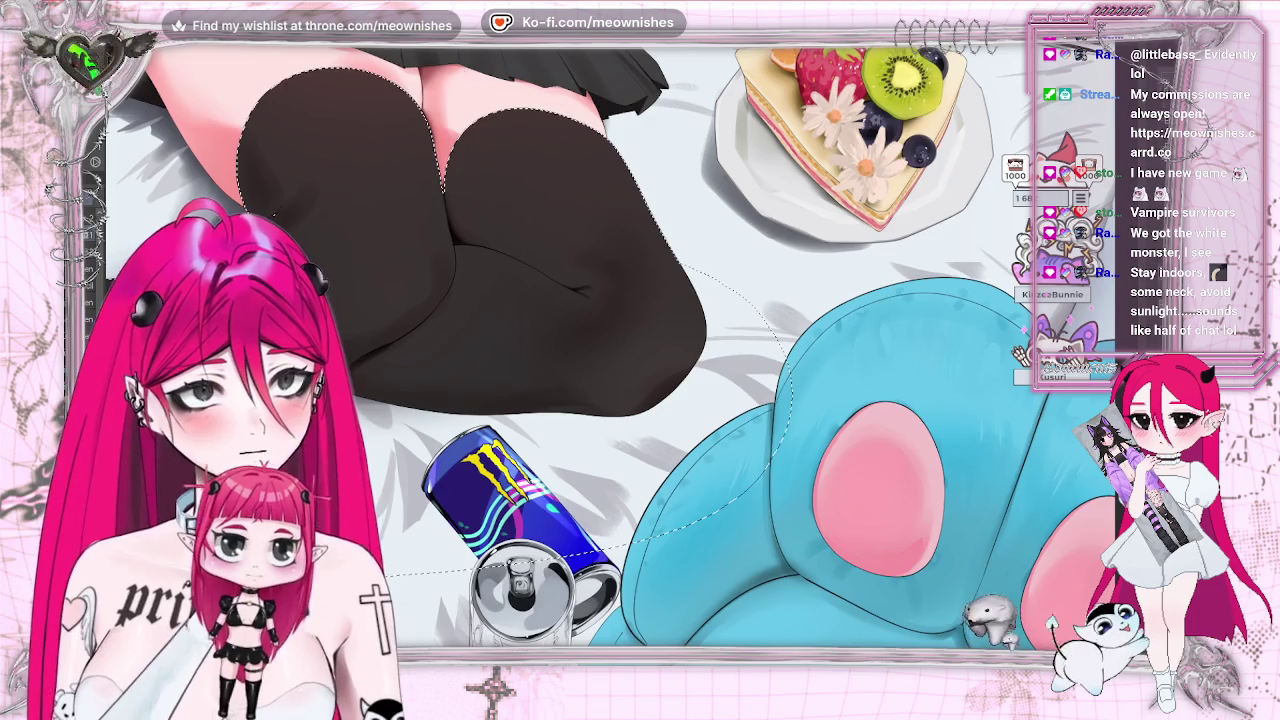
{"action": "scroll", "coordinate": [610, 355], "scroll_direction": "up", "scroll_amount": 1}
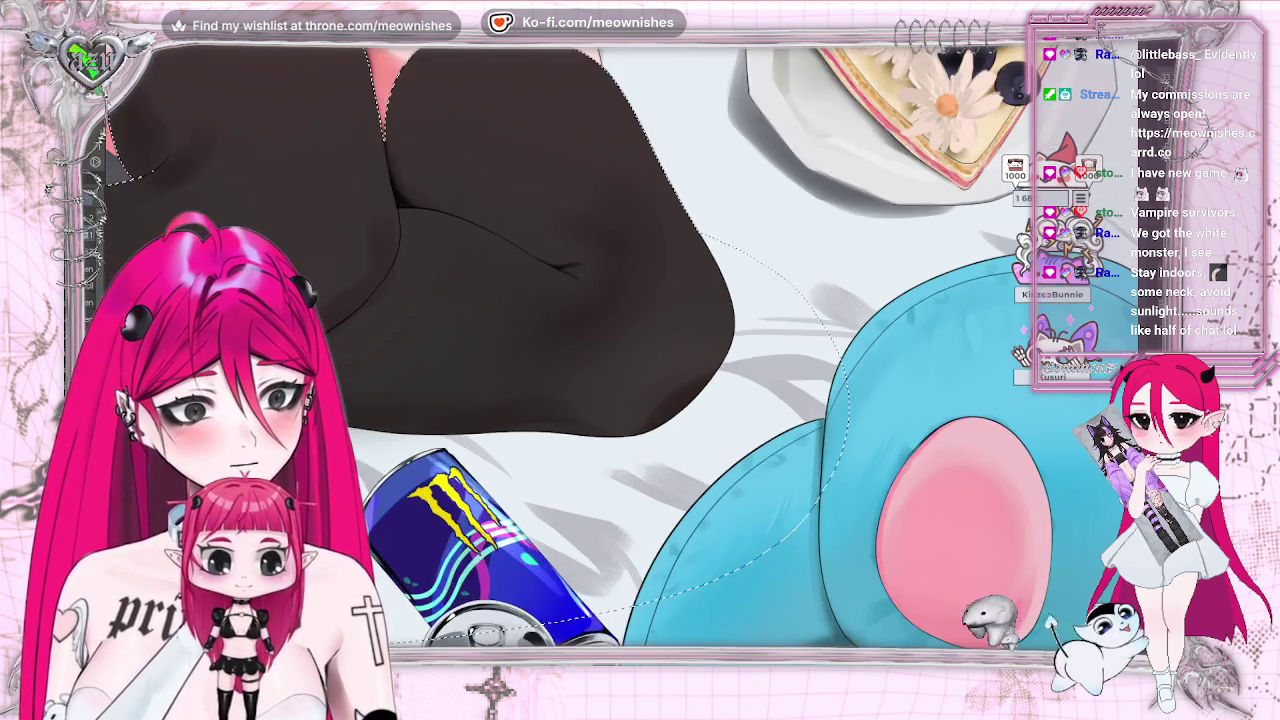
{"action": "scroll", "coordinate": [610, 355], "scroll_direction": "up", "scroll_amount": 1}
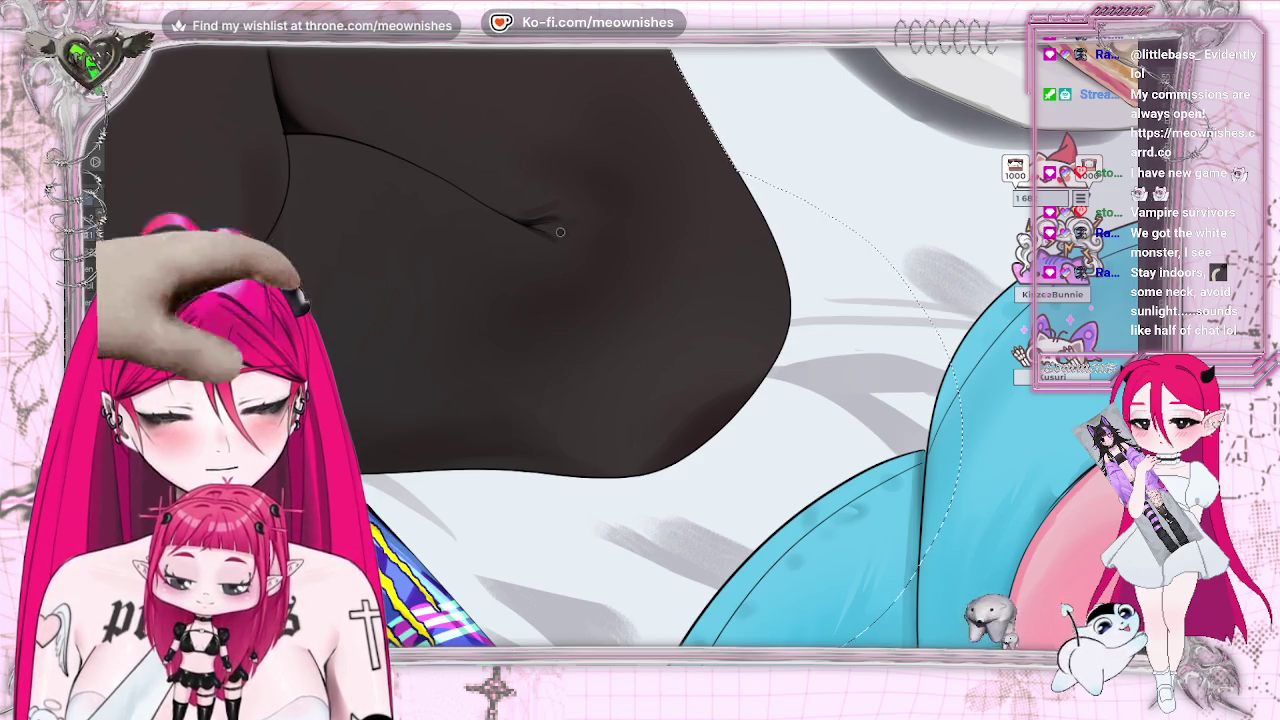
{"action": "key", "text": "ctrl+0"}
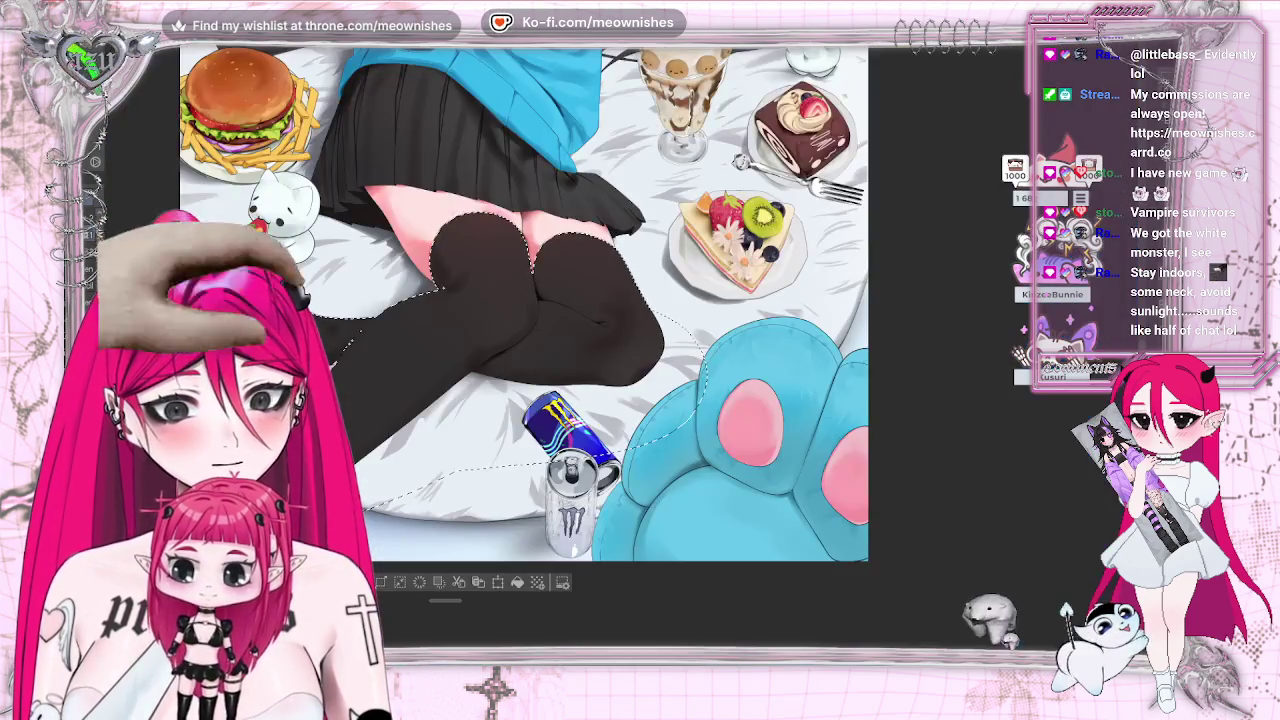
{"action": "key", "text": "ctrl+0"}
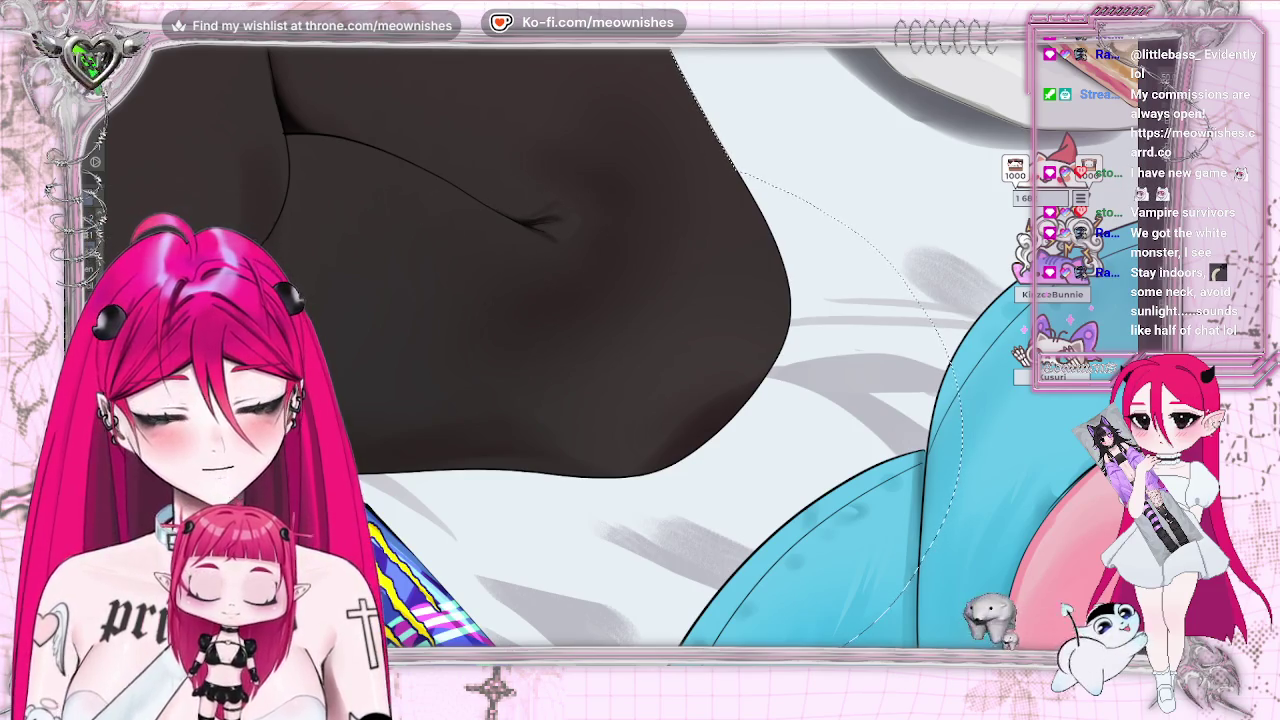
- Draw a small tapered dark stroke on the knee crease, enlarge the brush, and zoom back out
{"action": "left_click_drag", "start_coordinate": [548, 219], "coordinate": [543, 228]}
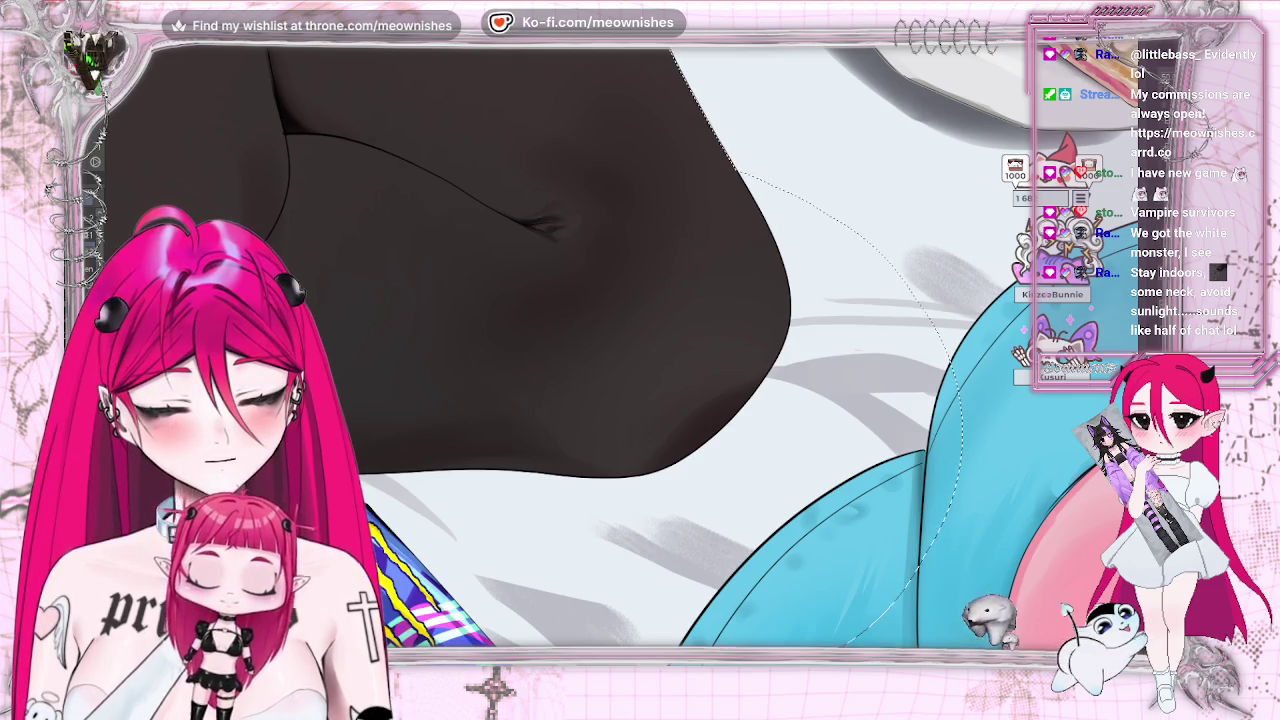
{"action": "key", "text": "ctrl+0"}
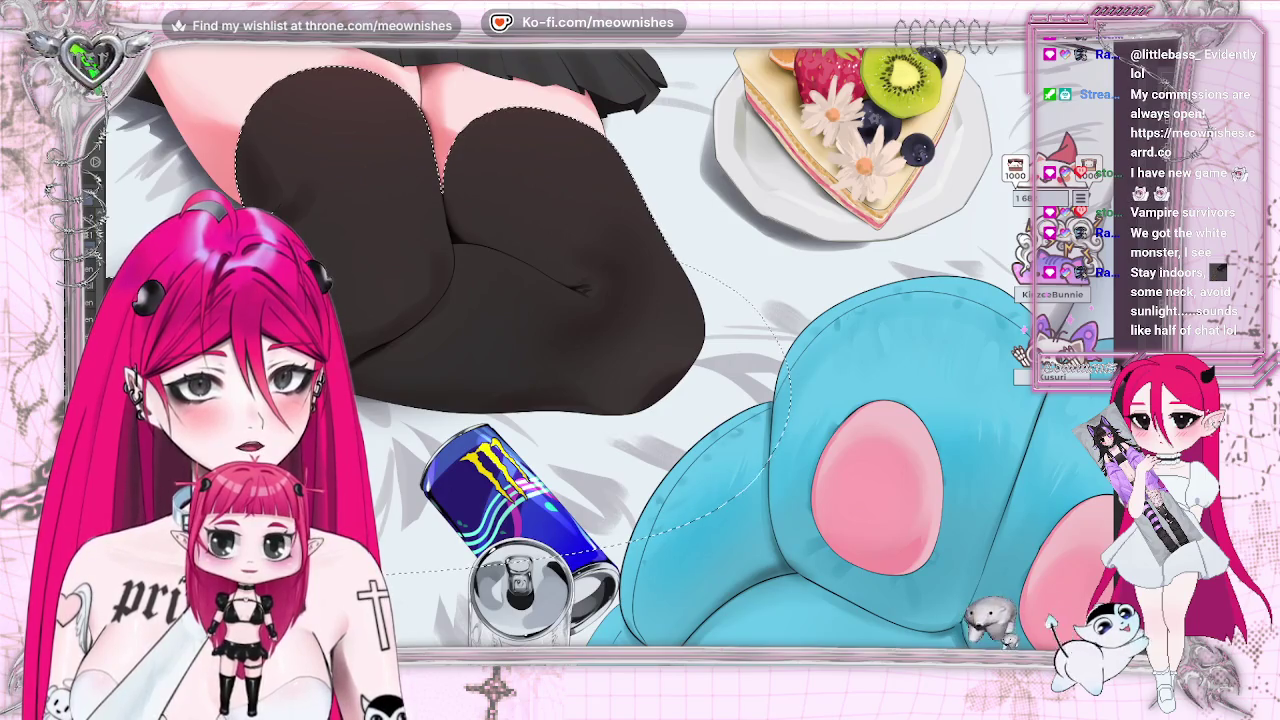
{"action": "scroll", "coordinate": [631, 419], "scroll_direction": "up", "scroll_amount": 2}
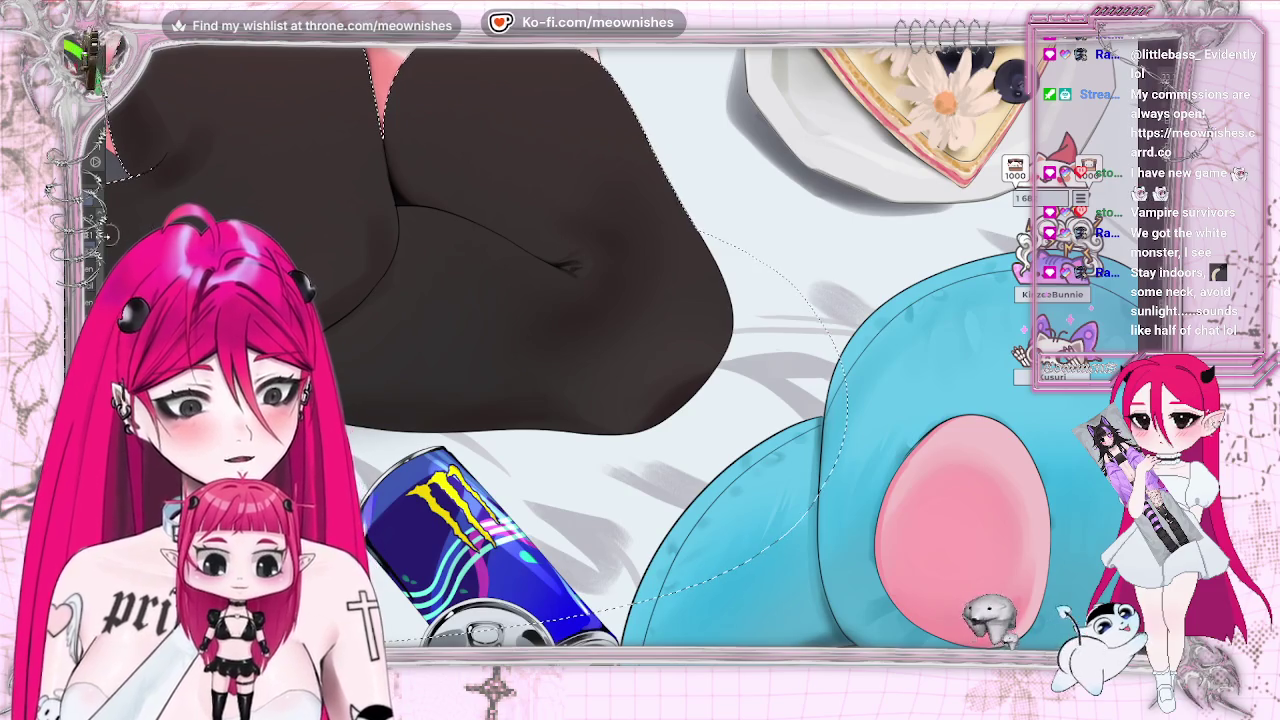
{"action": "key", "text": "m"}
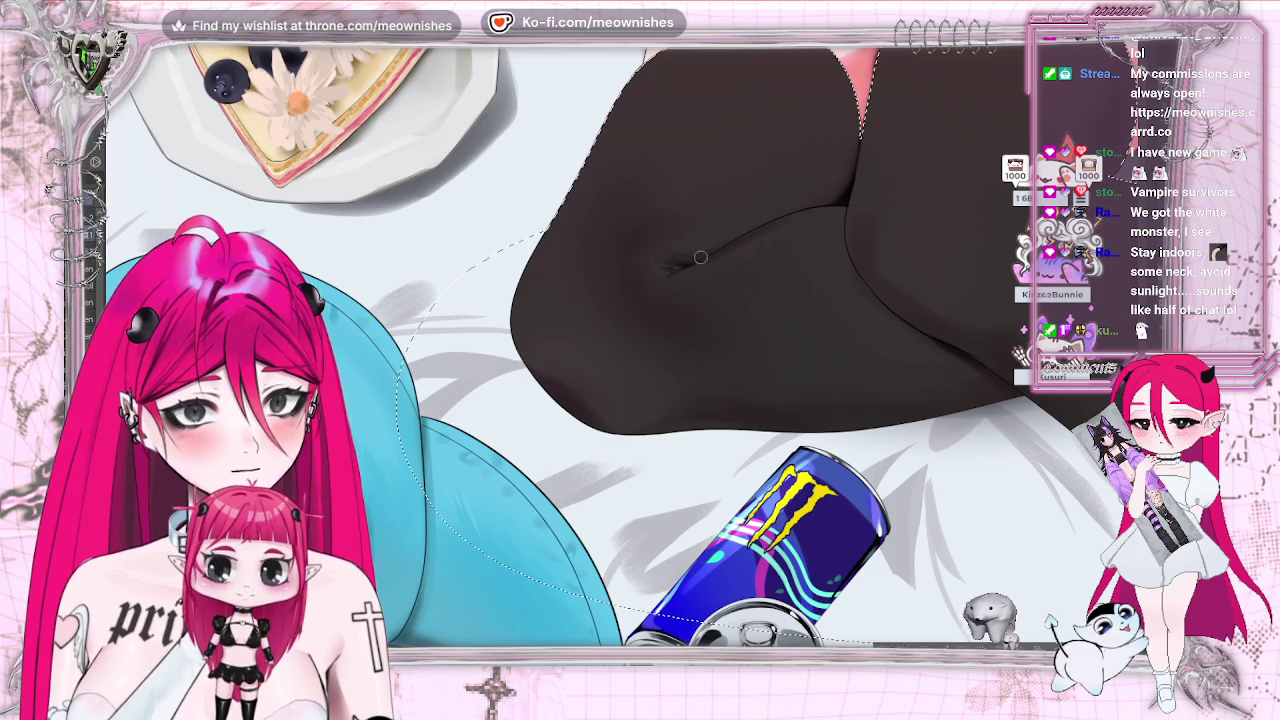
{"action": "key", "text": "bracketright"}
{"action": "key", "text": "bracketright"}
{"action": "key", "text": "bracketright"}
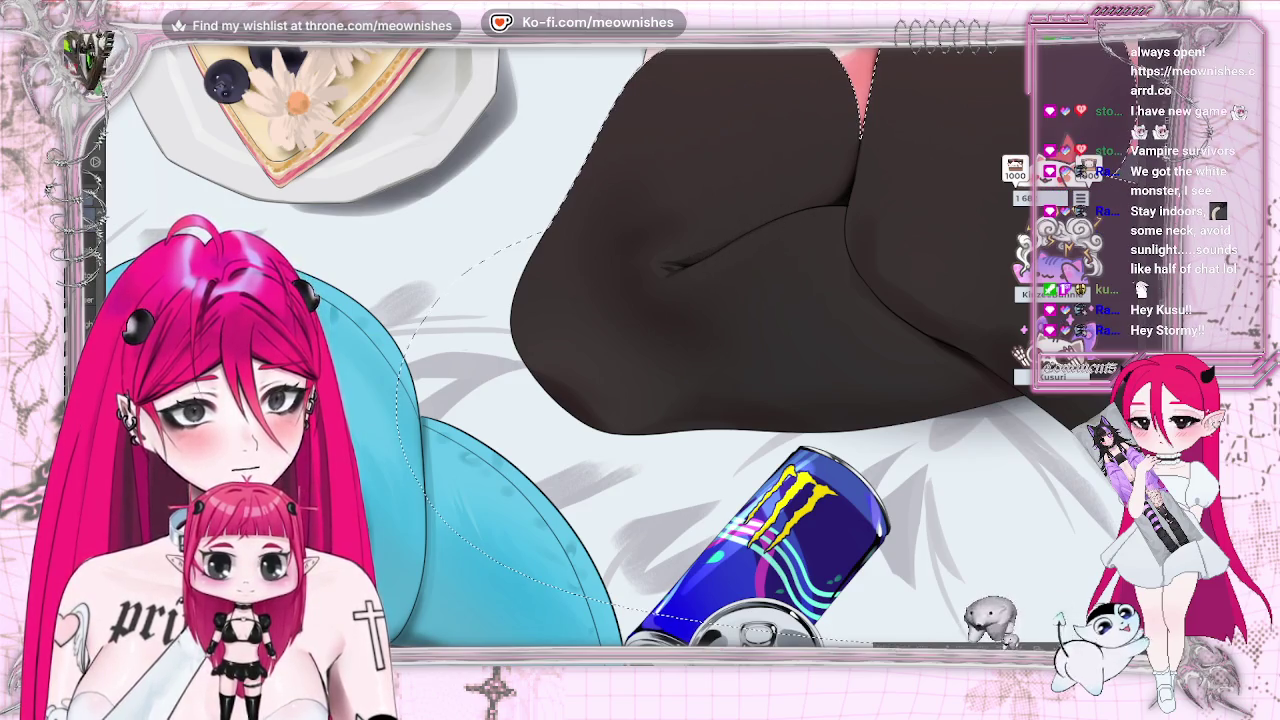
{"action": "scroll", "coordinate": [1017, 125], "scroll_direction": "down", "scroll_amount": 1}
{"action": "scroll", "coordinate": [1017, 125], "scroll_direction": "down", "scroll_amount": 1}
{"action": "scroll", "coordinate": [1017, 125], "scroll_direction": "down", "scroll_amount": 1}
{"action": "scroll", "coordinate": [625, 344], "scroll_direction": "down", "scroll_amount": 1}
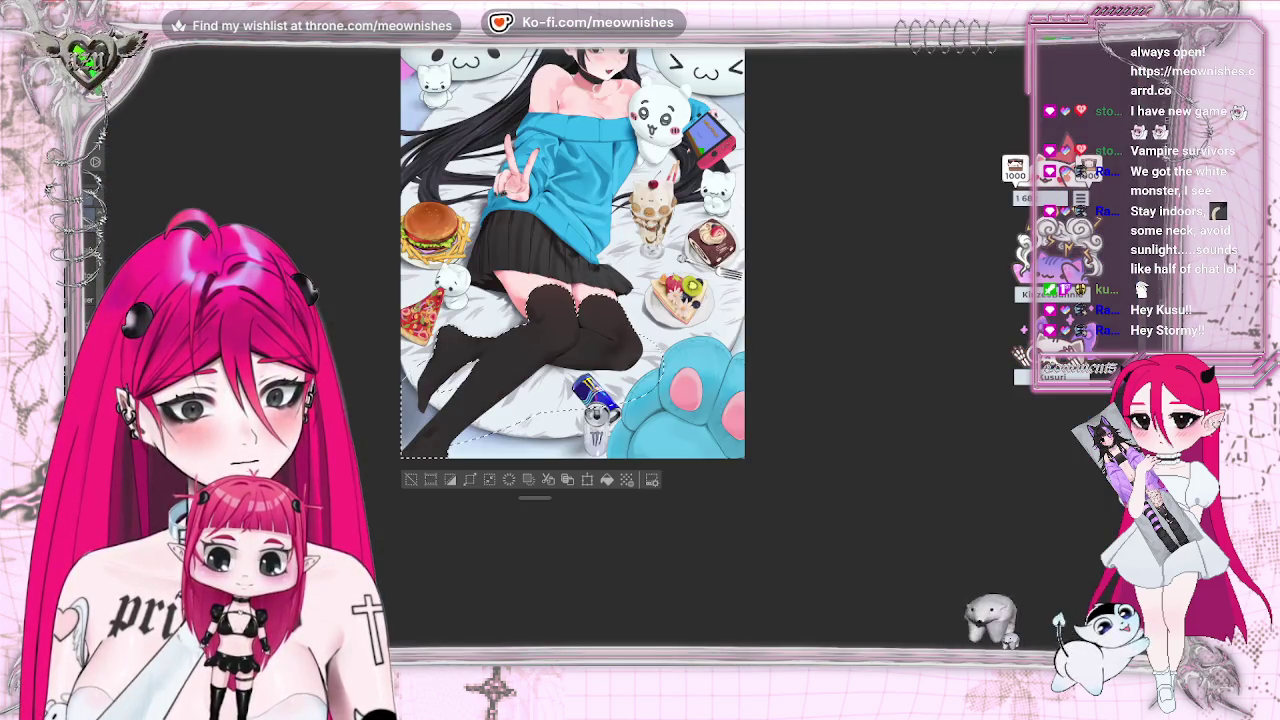
{"action": "scroll", "coordinate": [625, 344], "scroll_direction": "up", "scroll_amount": 1}
{"action": "scroll", "coordinate": [625, 344], "scroll_direction": "up", "scroll_amount": 1}
{"action": "scroll", "coordinate": [625, 344], "scroll_direction": "up", "scroll_amount": 1}
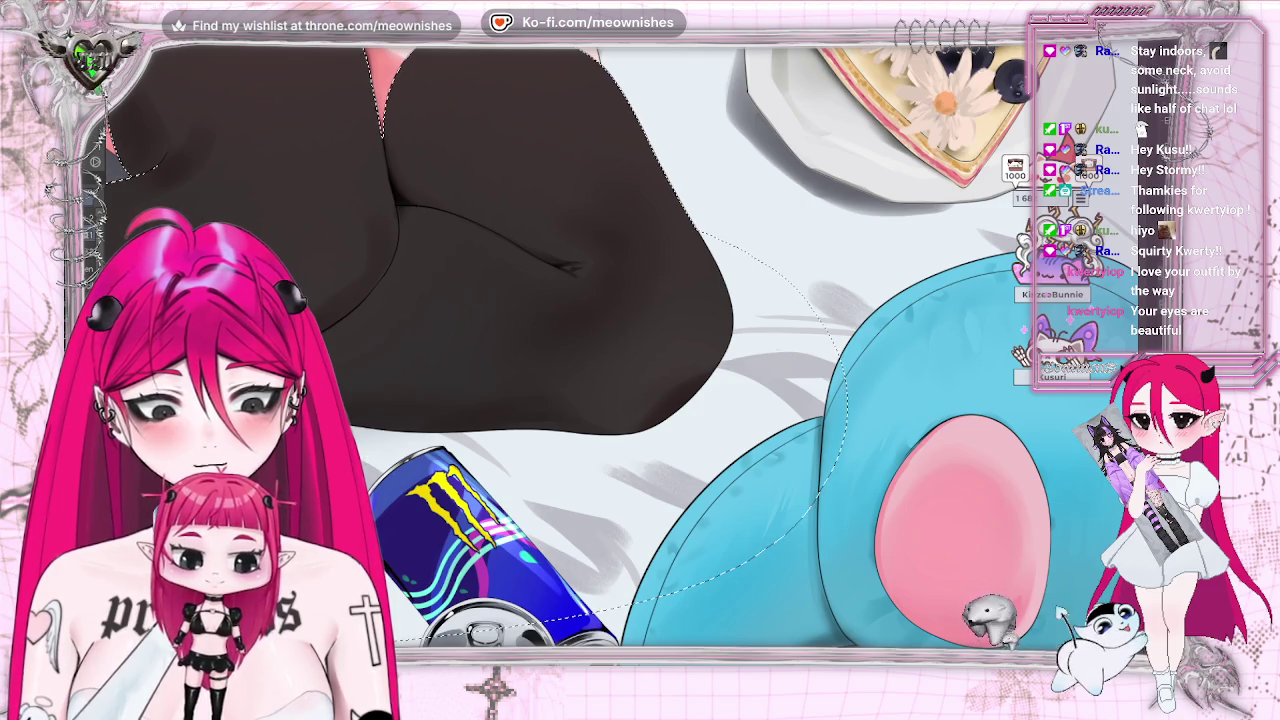
{"action": "key", "text": "ctrl+0"}
{"action": "key", "text": "ctrl+1"}
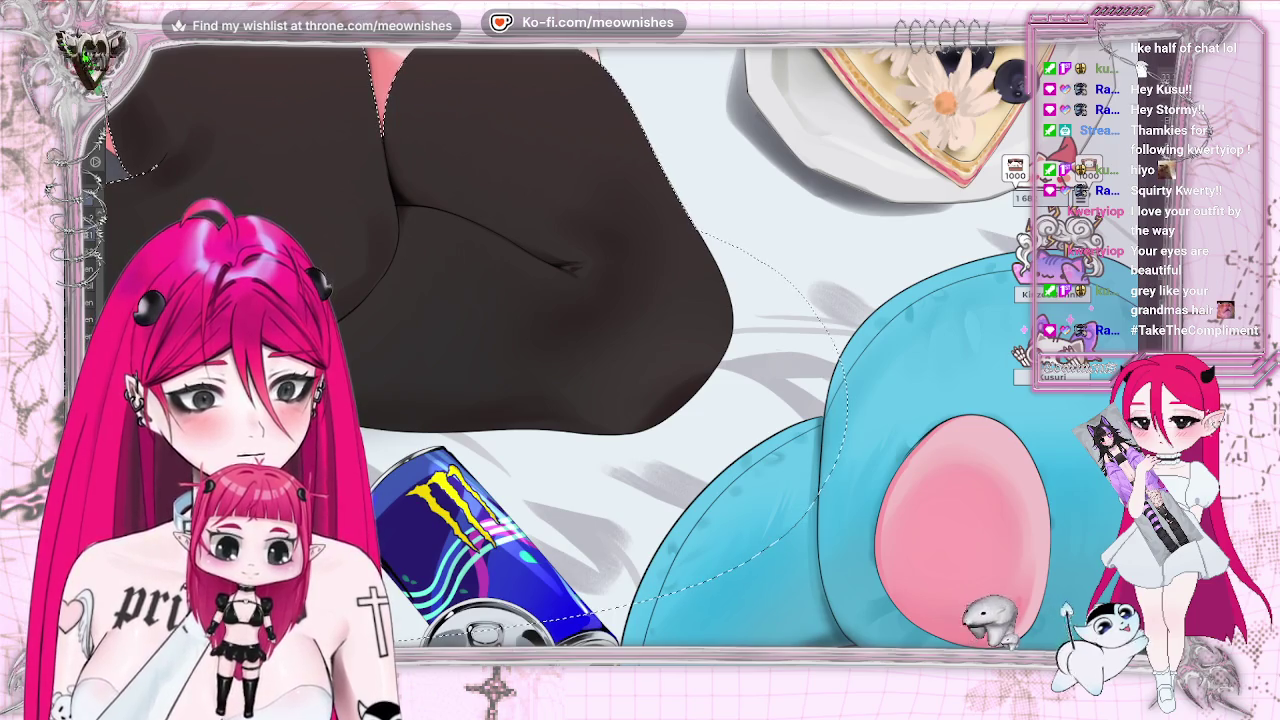
{"action": "key", "text": "ctrl+0"}
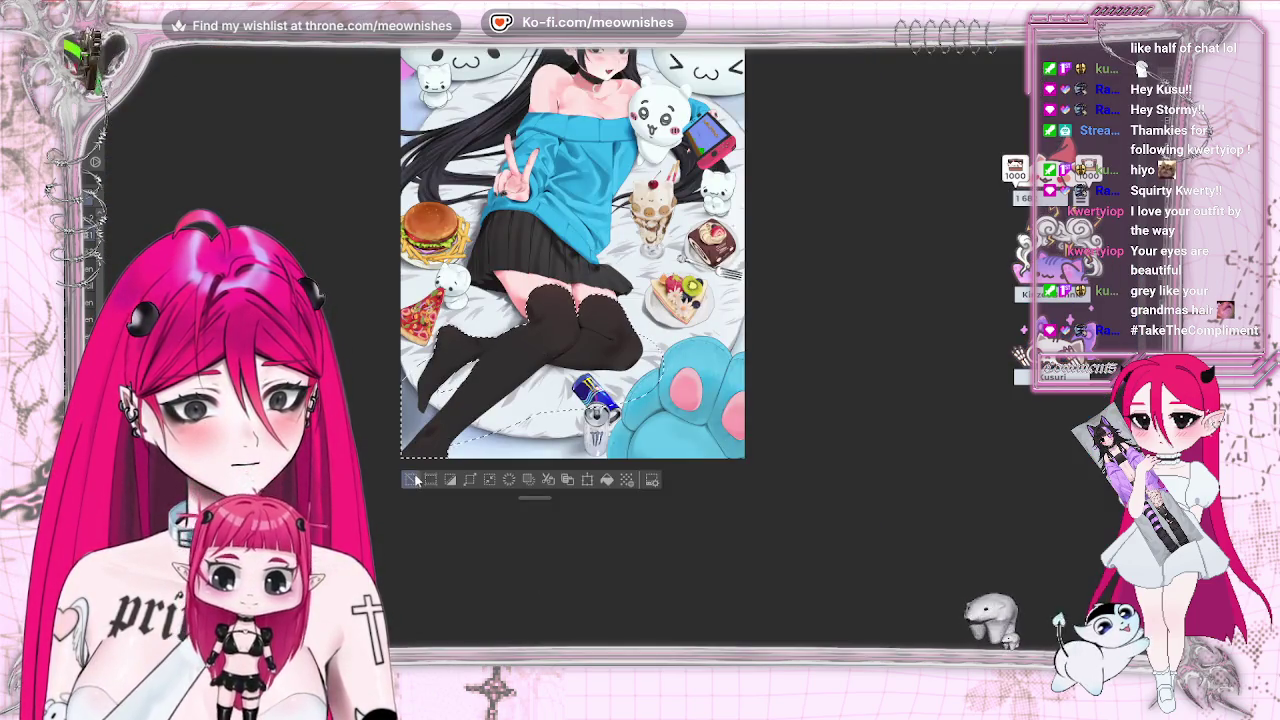
{"action": "key", "text": "ctrl+d"}
{"action": "key", "text": "ctrl+minus"}
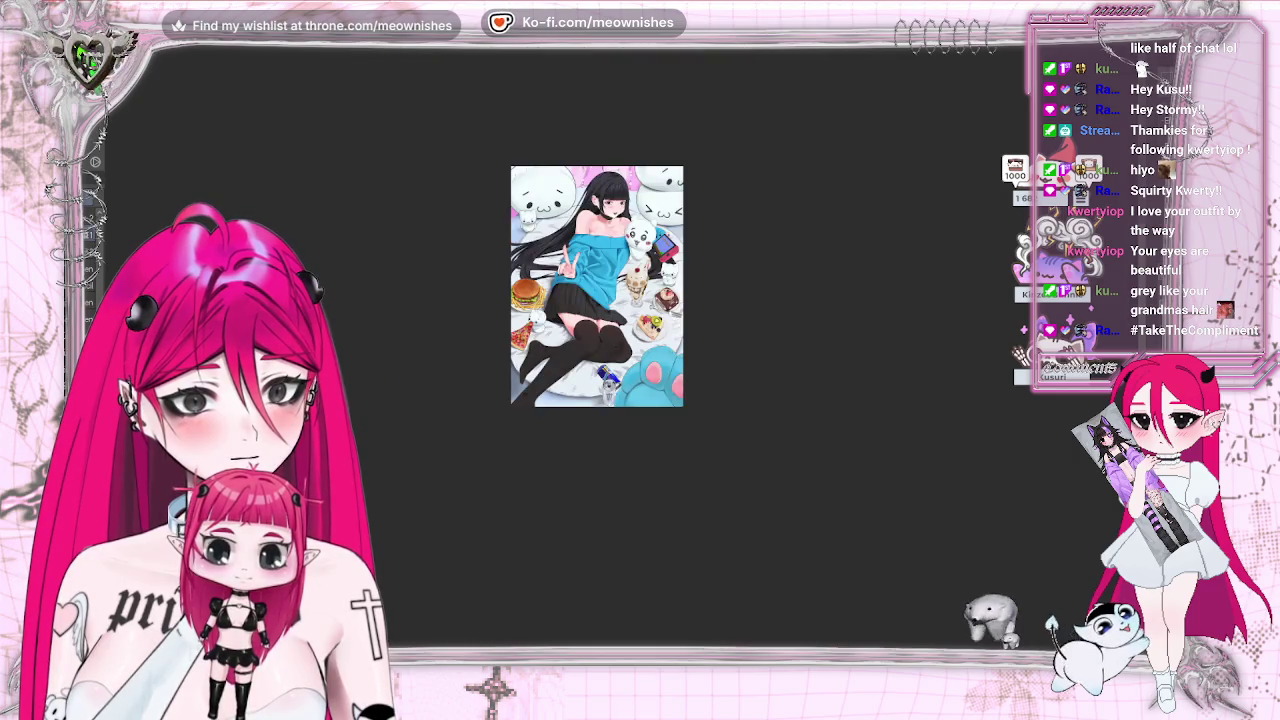
{"action": "key", "text": "ctrl+plus"}
{"action": "key", "text": "m"}
{"action": "key", "text": "m"}
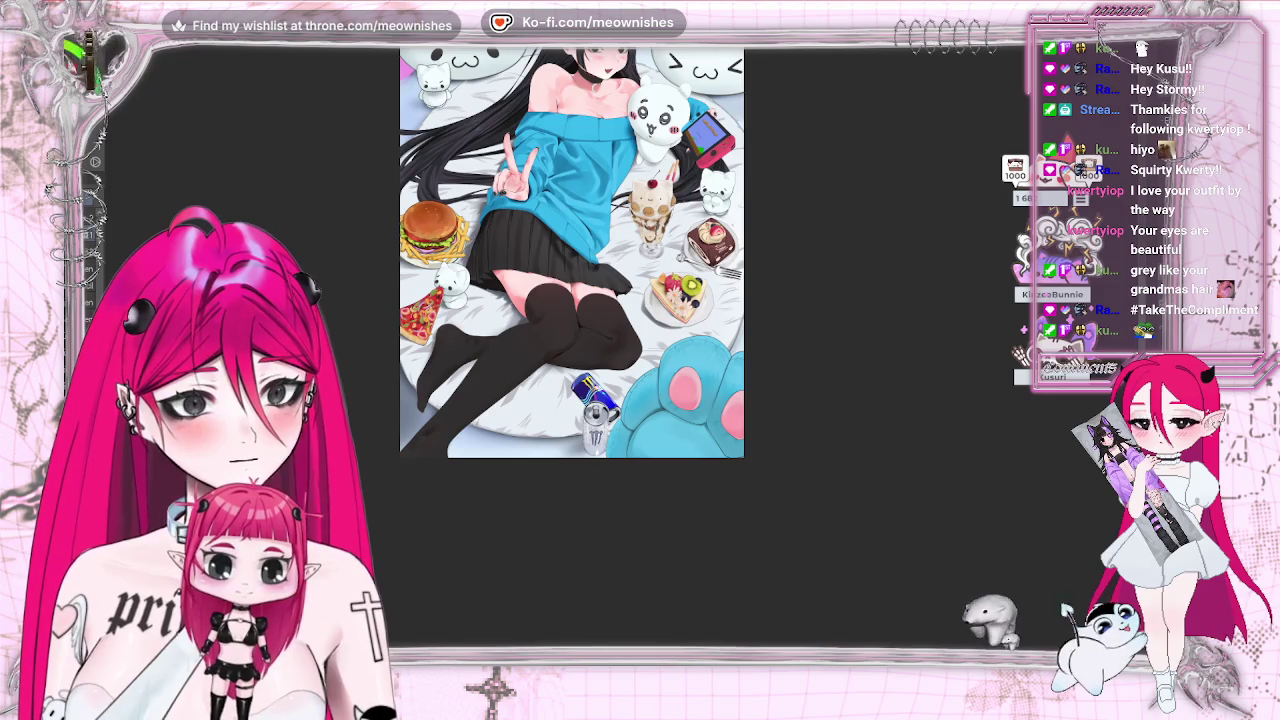
{"action": "key", "text": "alt+e"}
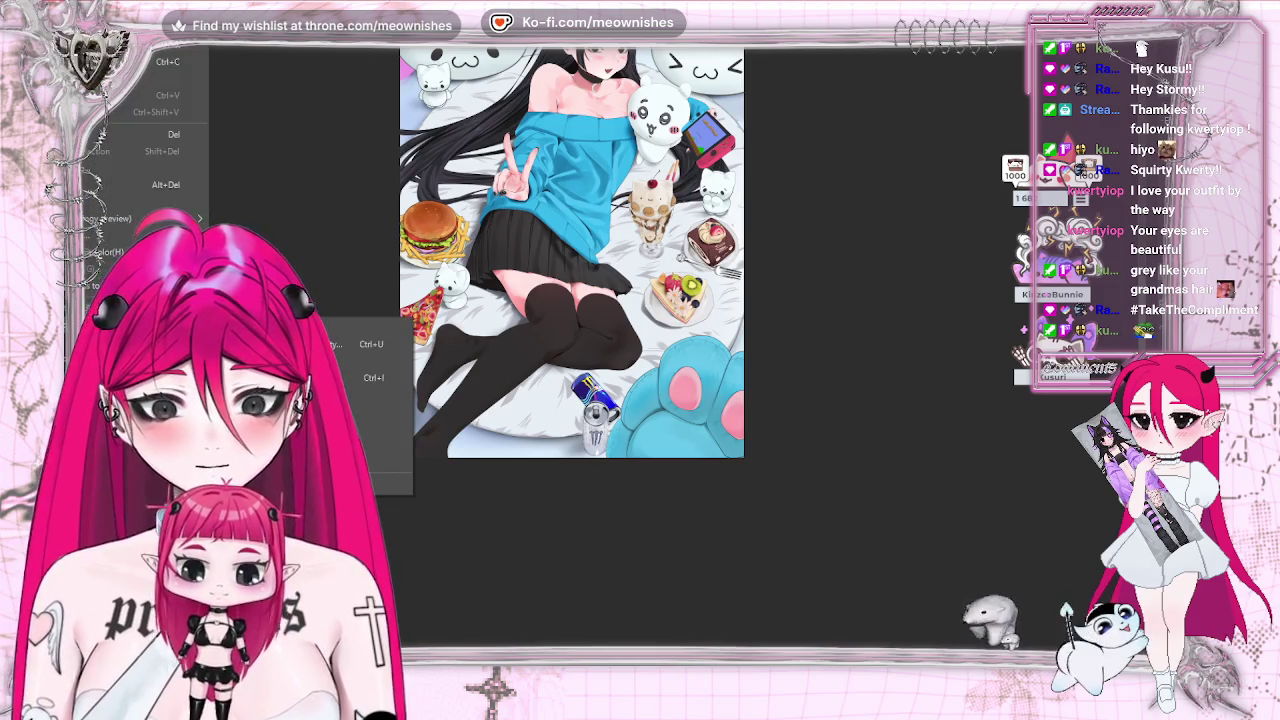
{"action": "left_click", "coordinate": [366, 337]}
{"action": "left_click", "coordinate": [908, 490]}
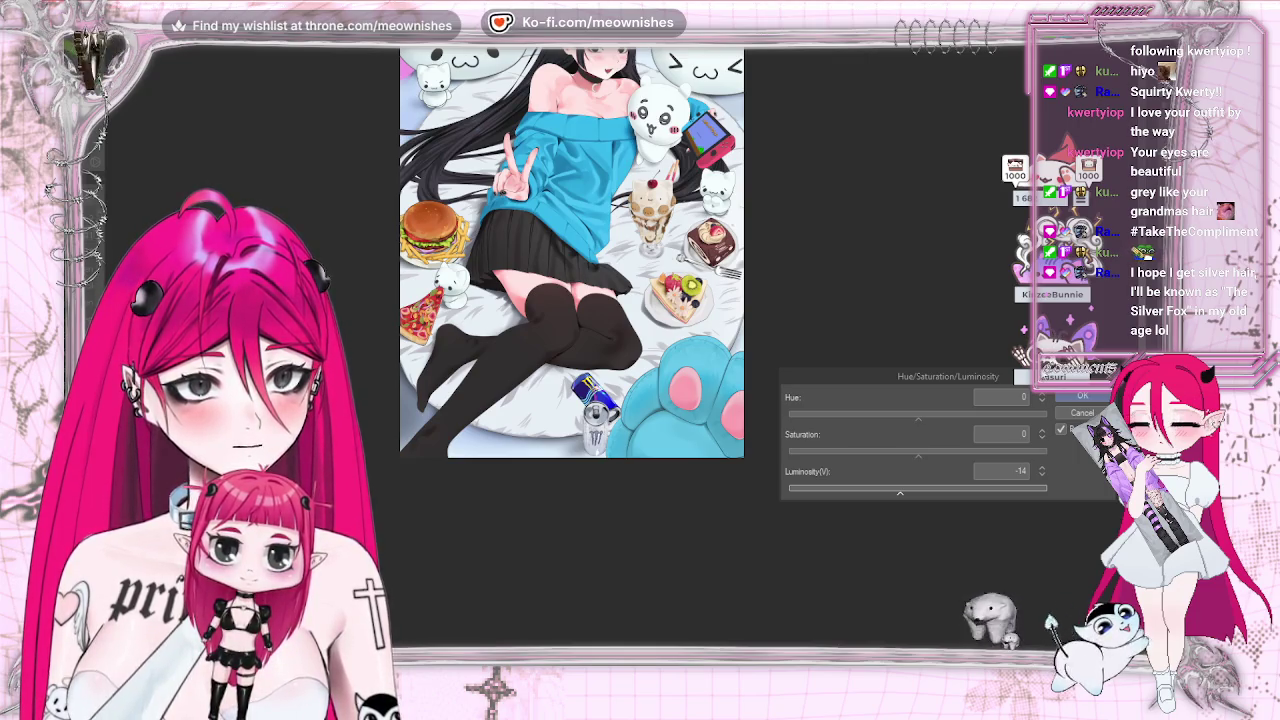
{"action": "left_click", "coordinate": [1077, 399]}
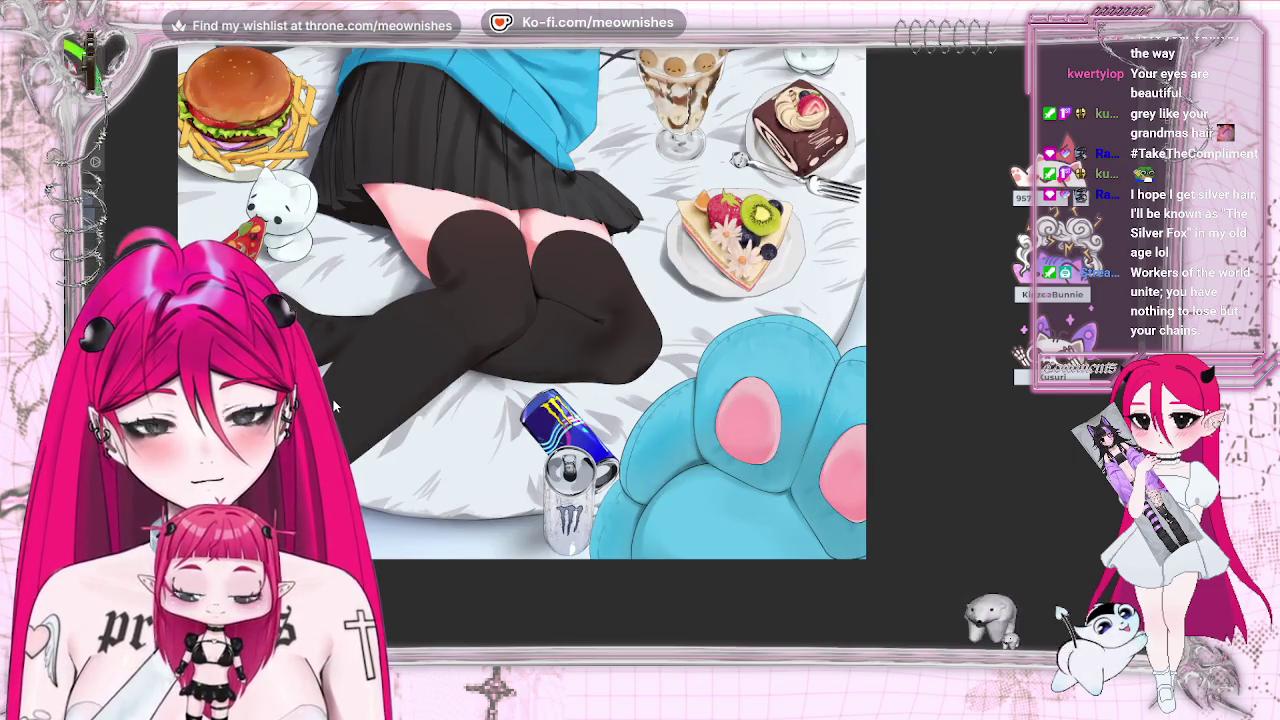
{"action": "left_click", "coordinate": [652, 268]}
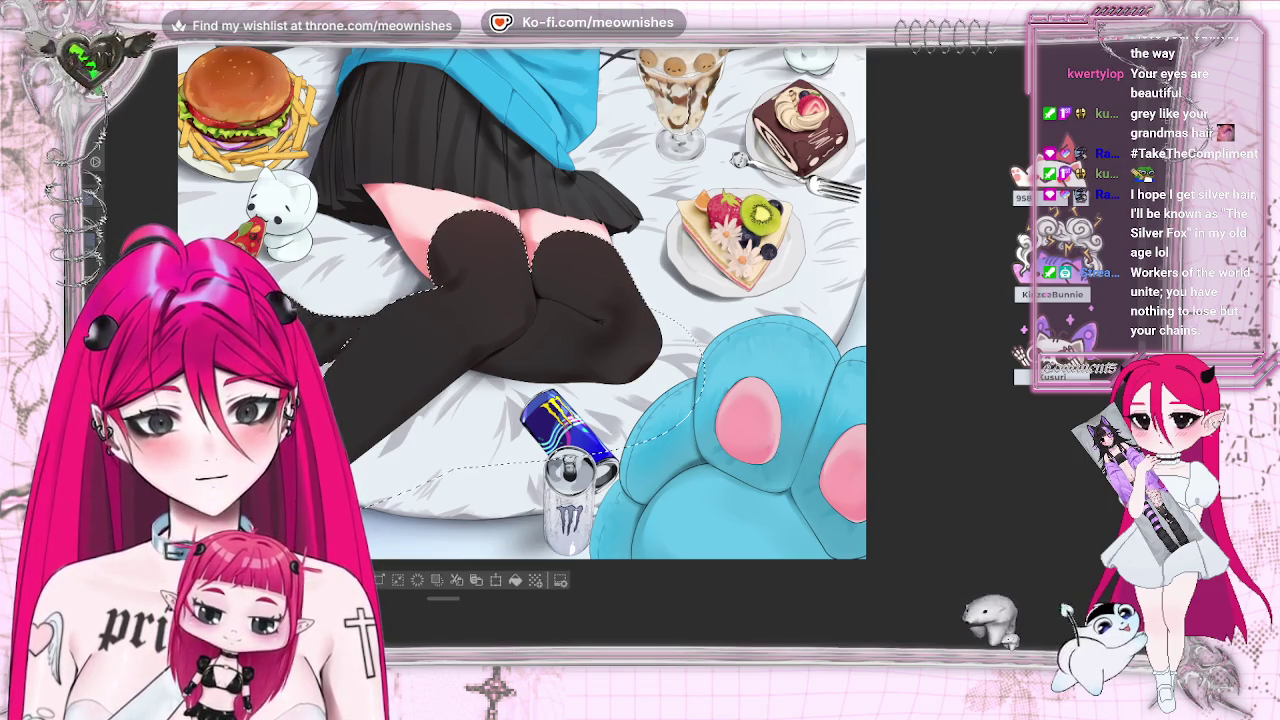
- Pan the view right and adjust the zoom around the selected stockinged legs
{"action": "left_click_drag", "start_coordinate": [652, 268], "coordinate": [752, 268]}
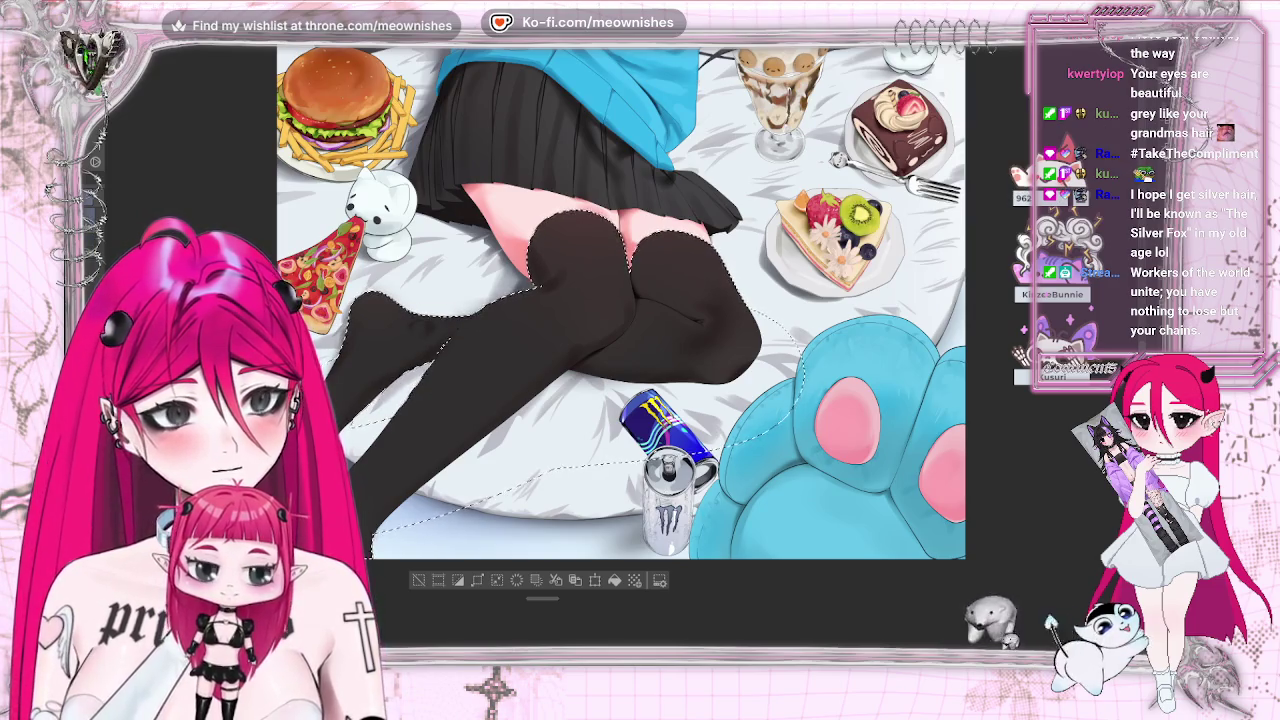
{"action": "scroll", "coordinate": [430, 358], "scroll_direction": "up", "scroll_amount": 5}
{"action": "scroll", "coordinate": [600, 350], "scroll_direction": "down", "scroll_amount": 2}
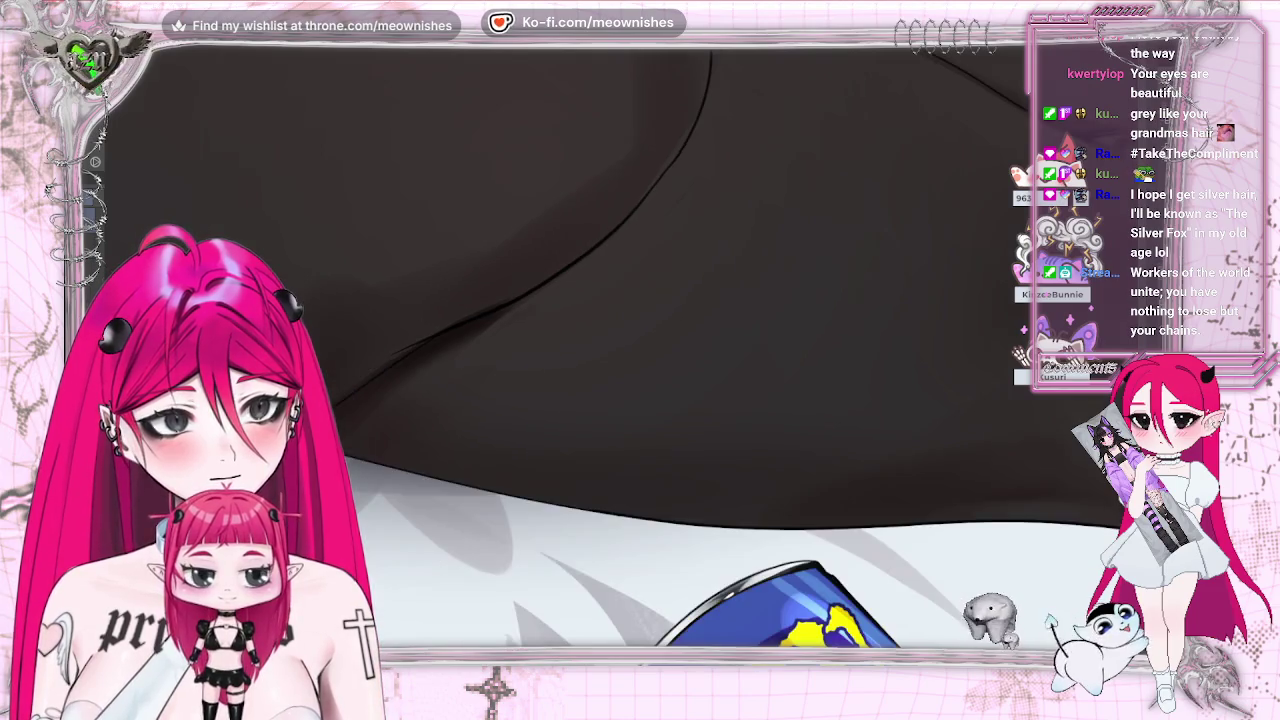
{"action": "scroll", "coordinate": [600, 350], "scroll_direction": "down", "scroll_amount": 3}
{"action": "scroll", "coordinate": [575, 375], "scroll_direction": "down", "scroll_amount": 2}
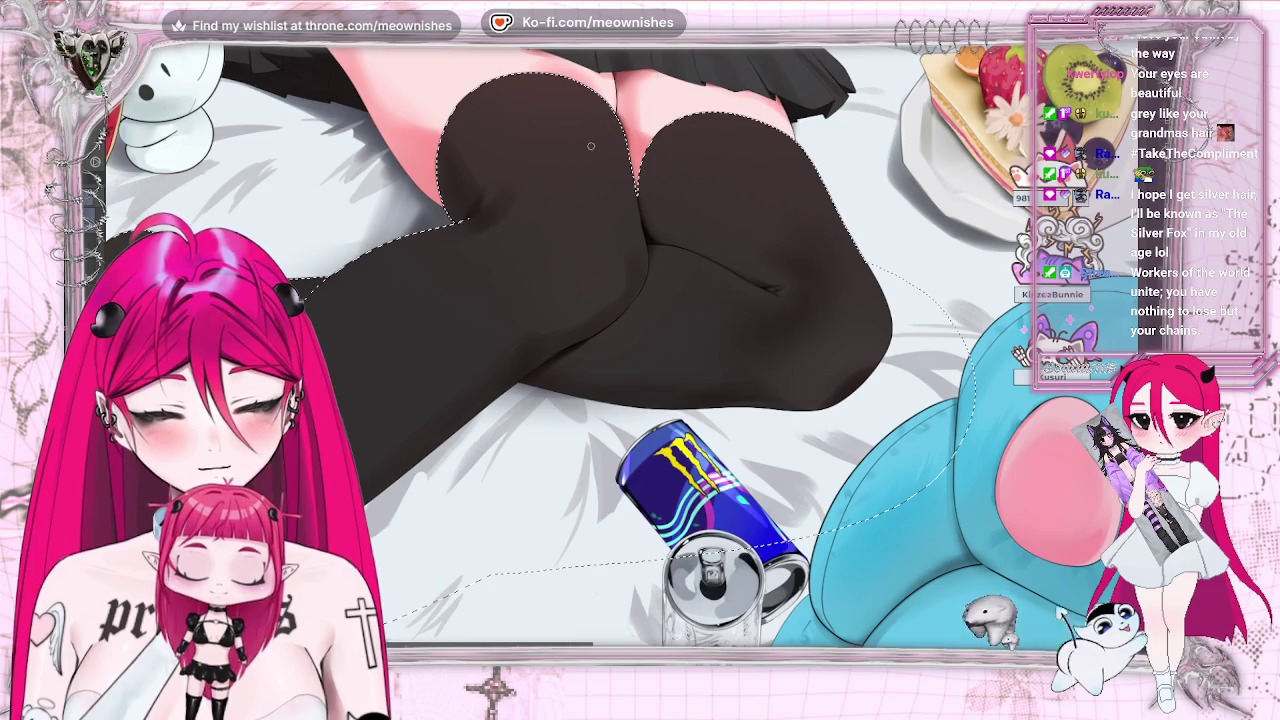
- Inspect the stockinged legs by mirroring, zooming and rotating the canvas view
{"action": "key", "text": "h"}
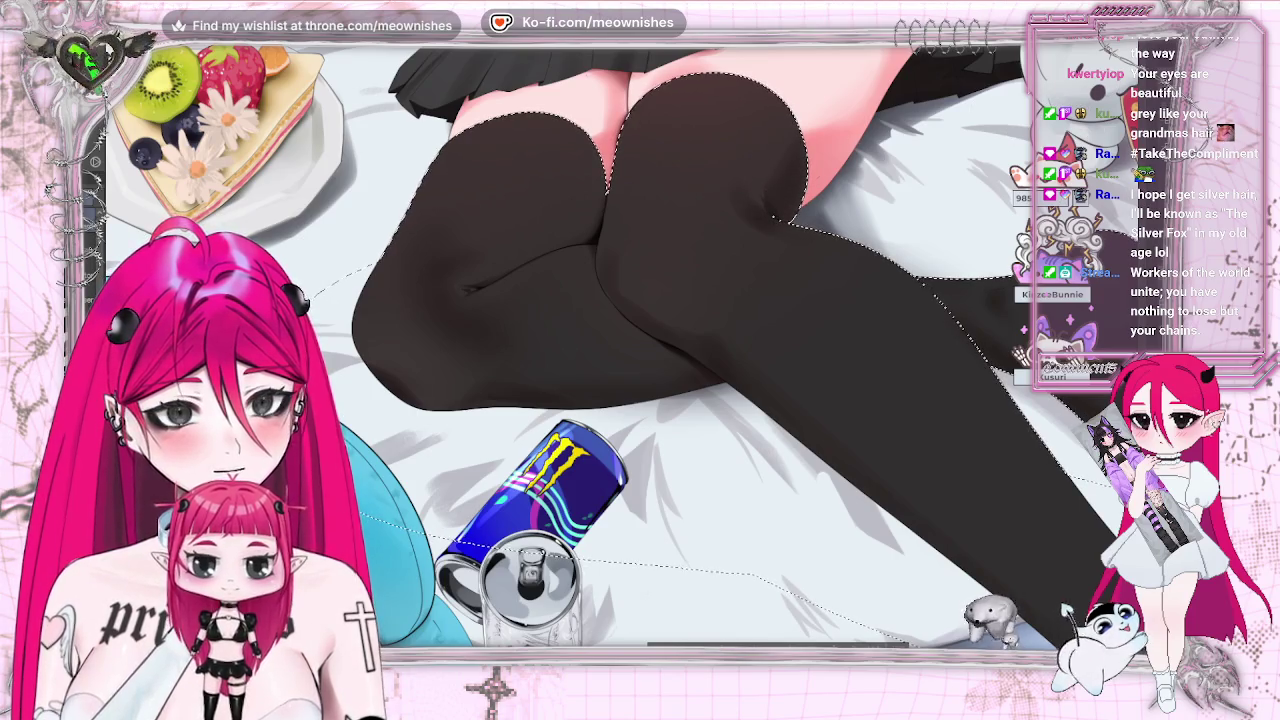
{"action": "key", "text": "h"}
{"action": "key", "text": "ctrl+0"}
{"action": "key", "text": "ctrl+plus"}
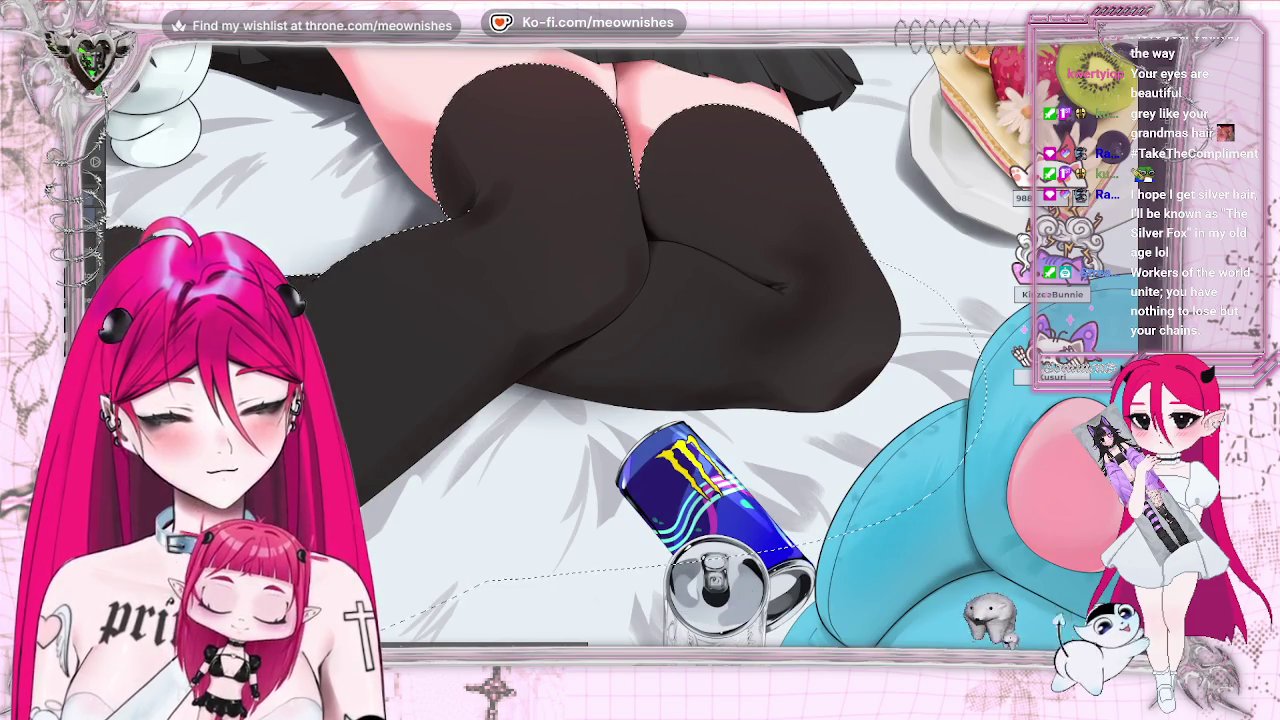
{"action": "scroll", "coordinate": [640, 345], "scroll_direction": "left", "scroll_amount": 5}
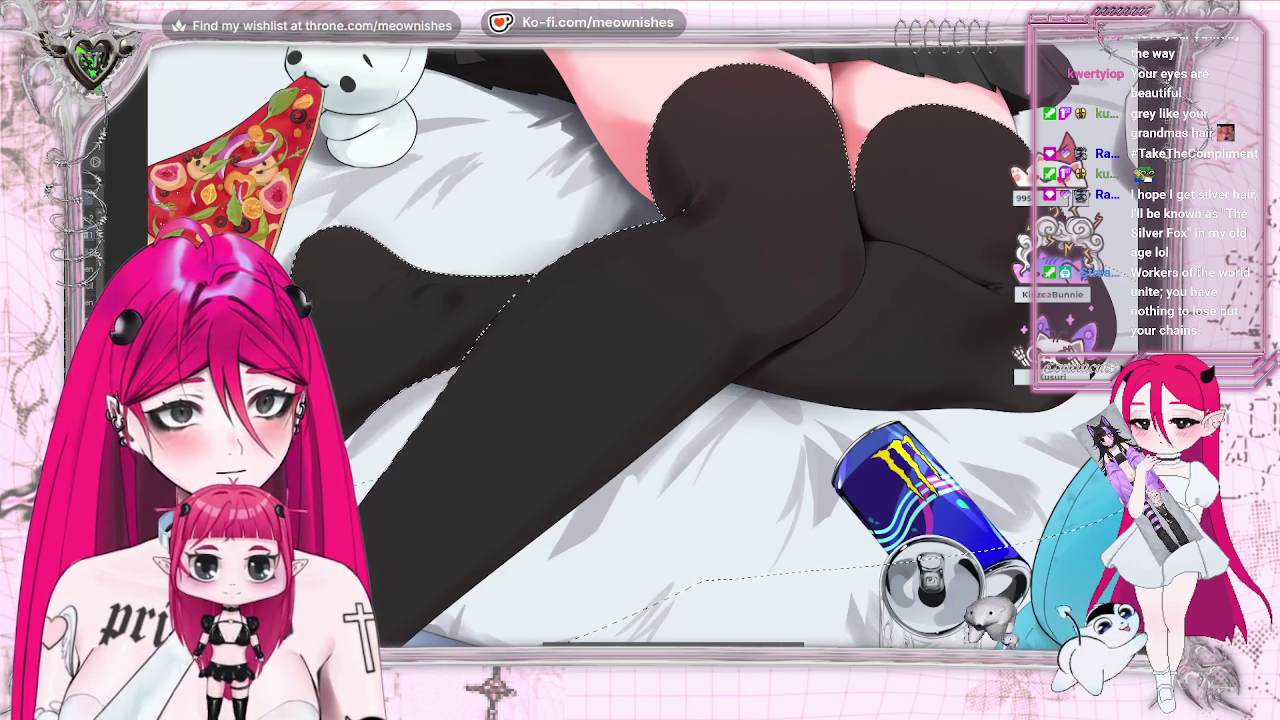
{"action": "key", "text": "ctrl+minus"}
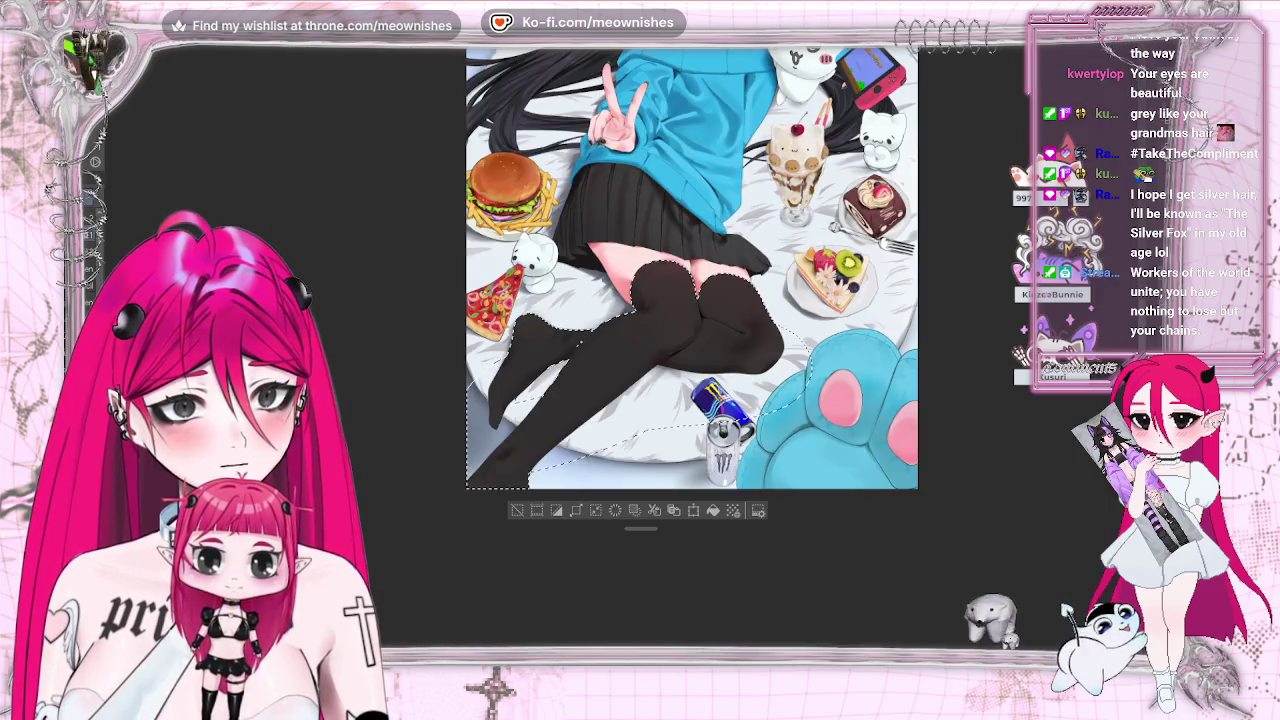
{"action": "key", "text": "ctrl+plus"}
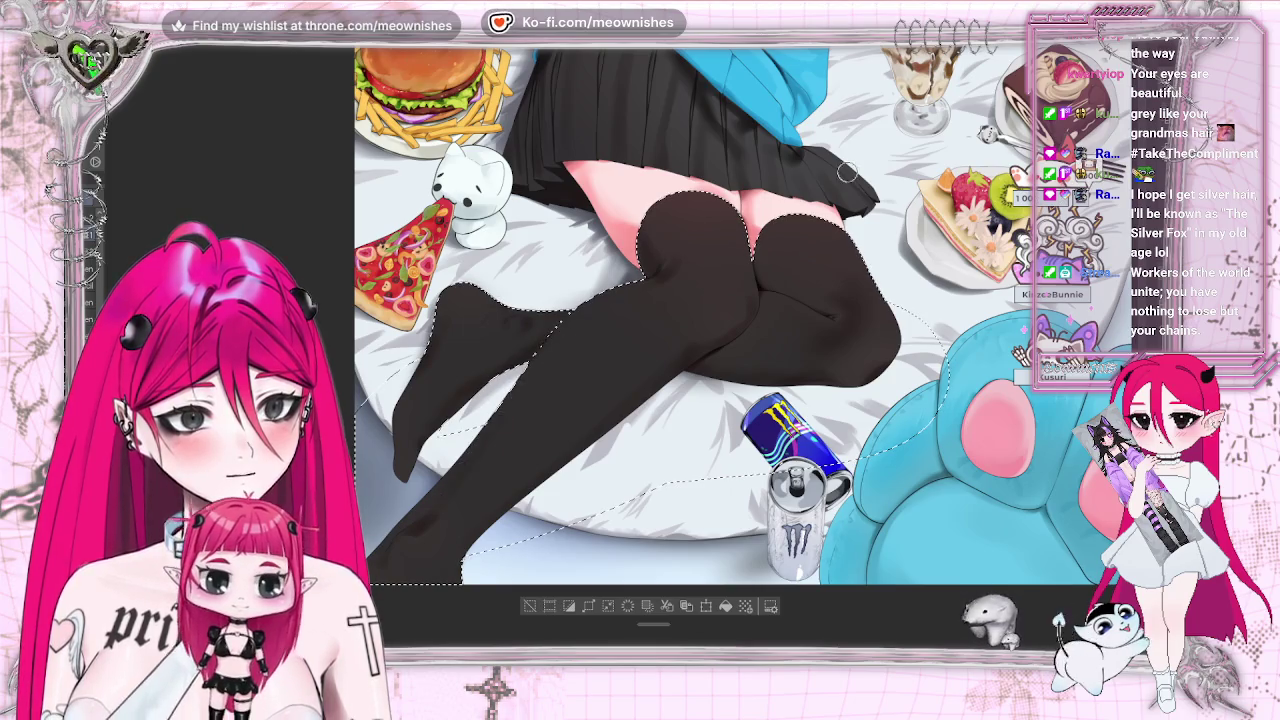
{"action": "key", "text": "ctrl+minus"}
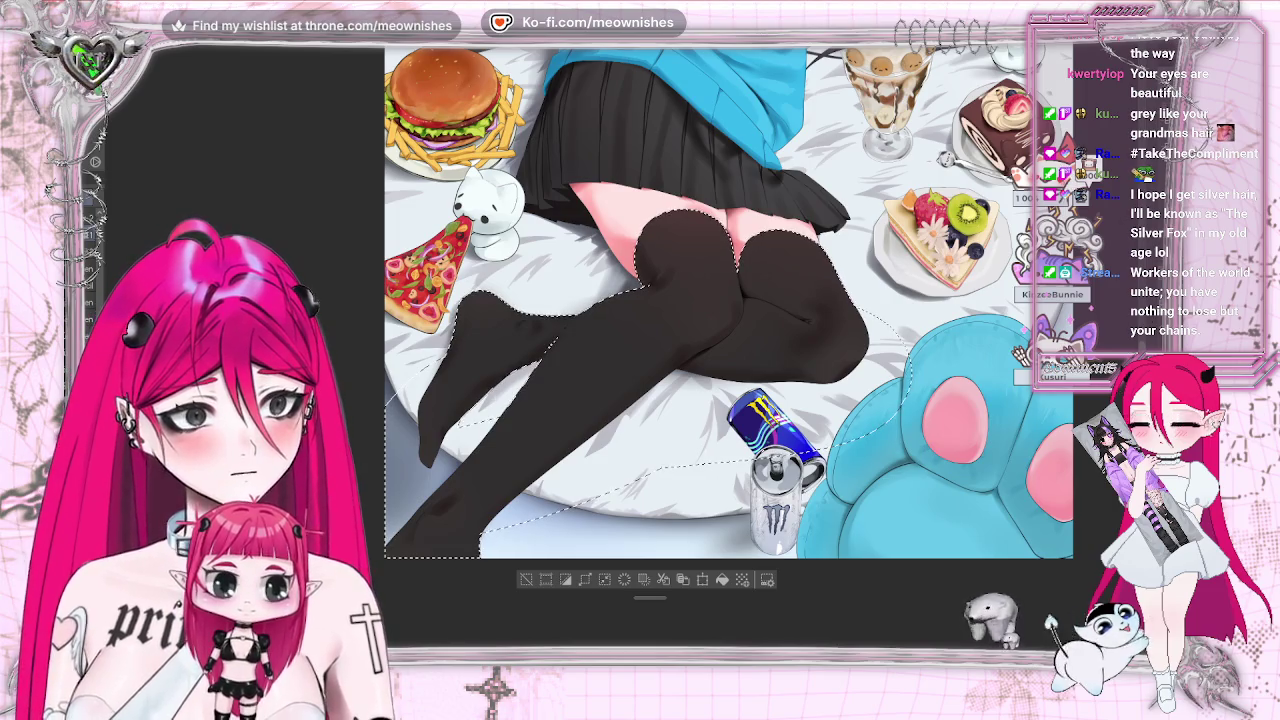
{"action": "key", "text": "ctrl+plus"}
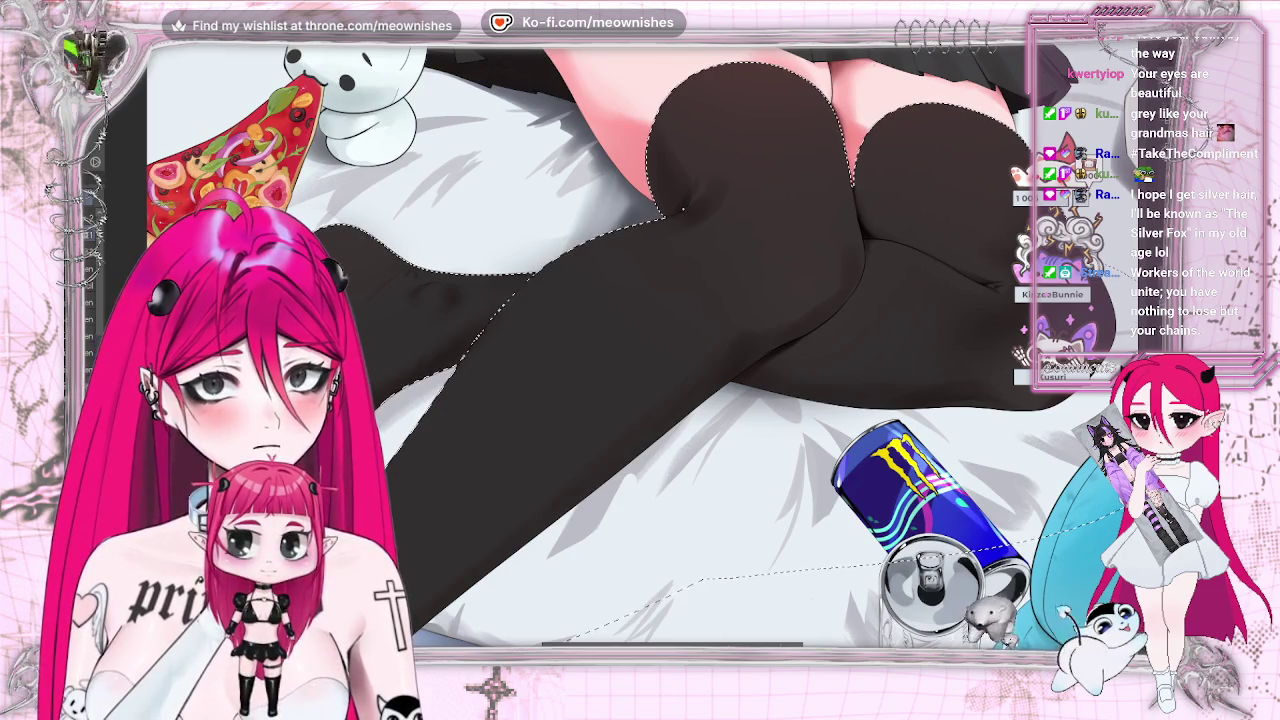
{"action": "key", "text": "h"}
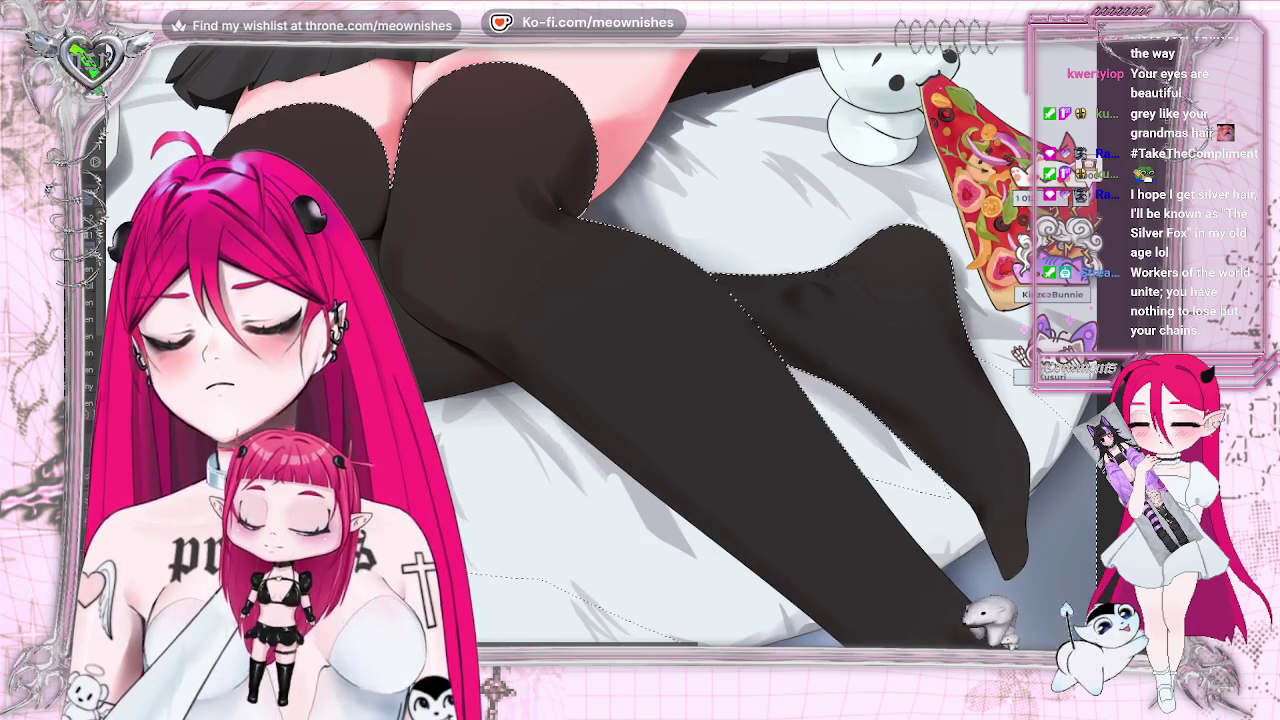
{"action": "key", "text": "minus"}
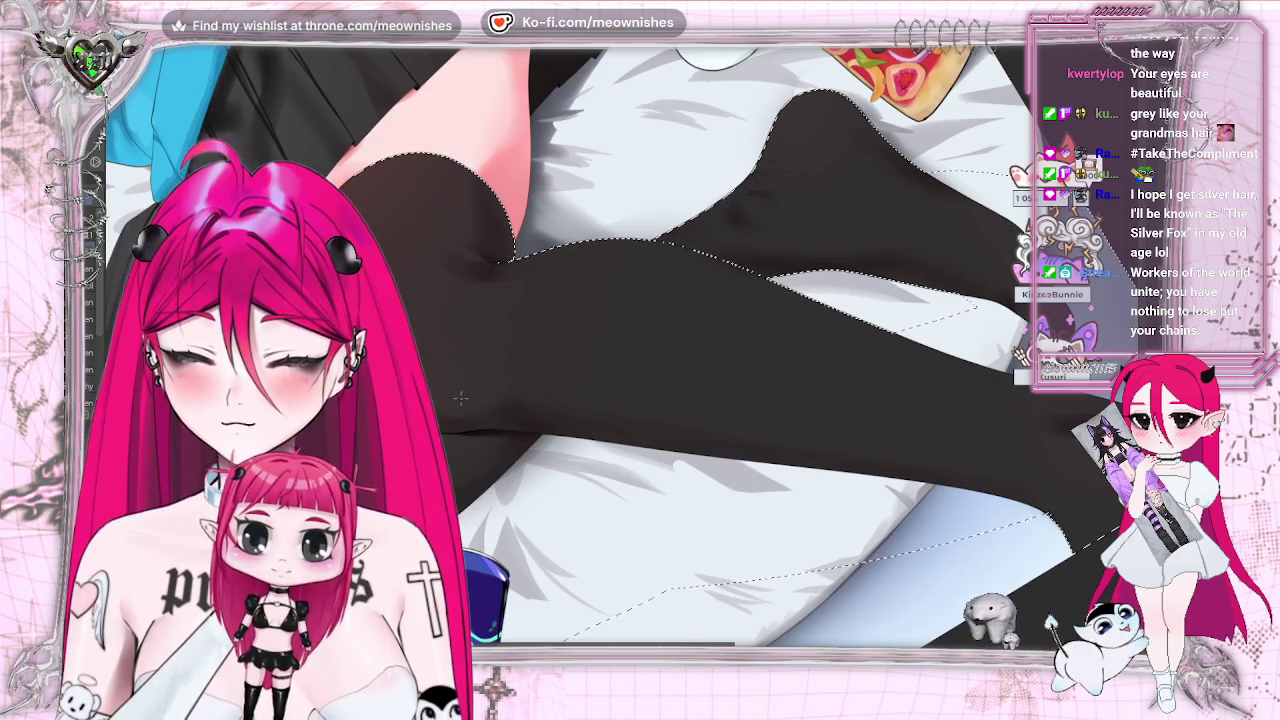
{"action": "key", "text": "ctrl+0"}
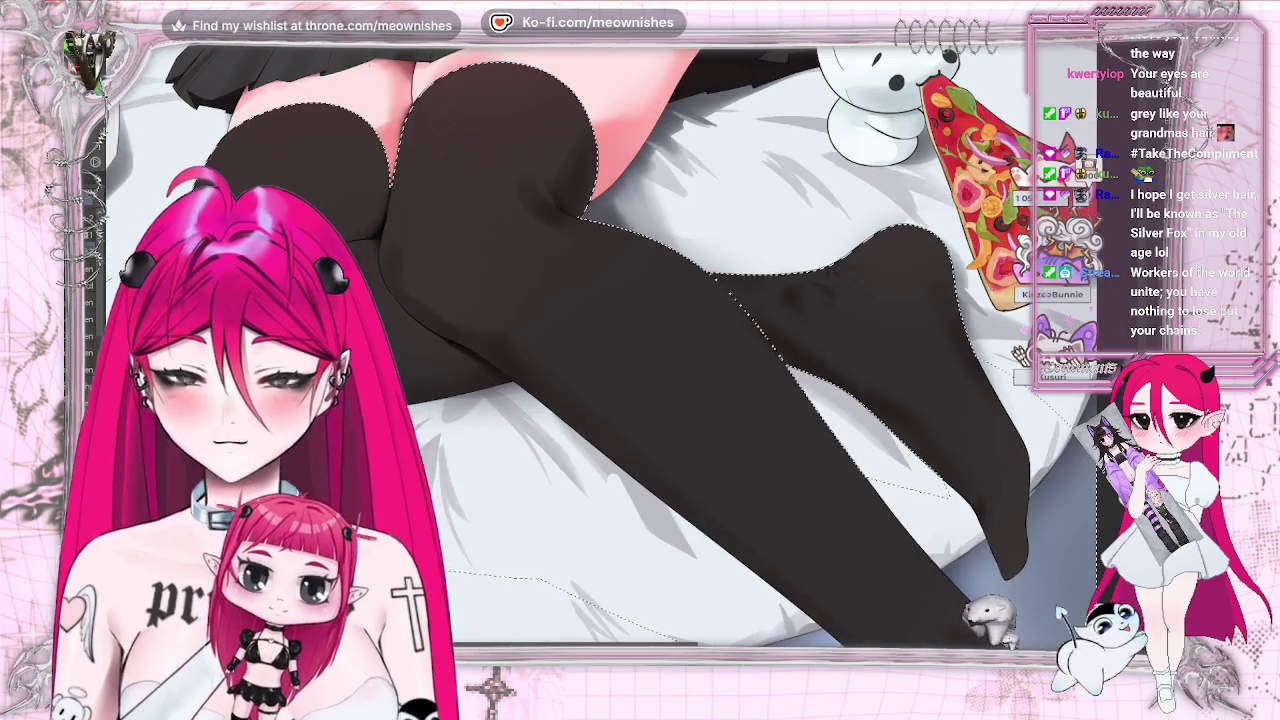
- Deselect the legs with Ctrl+D and fit the whole illustration in the window
{"action": "key", "text": "ctrl+d"}
{"action": "key", "text": "ctrl+minus"}
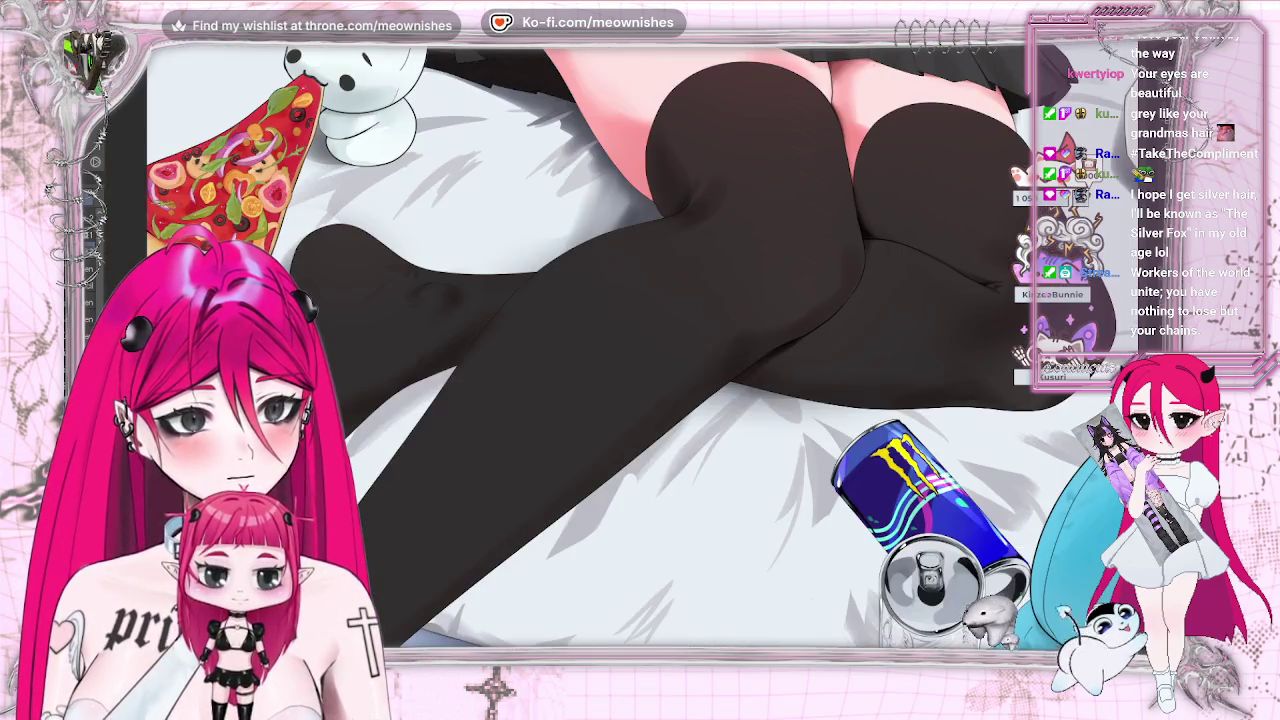
{"action": "key", "text": "ctrl+0"}
{"action": "key", "text": "ctrl+plus"}
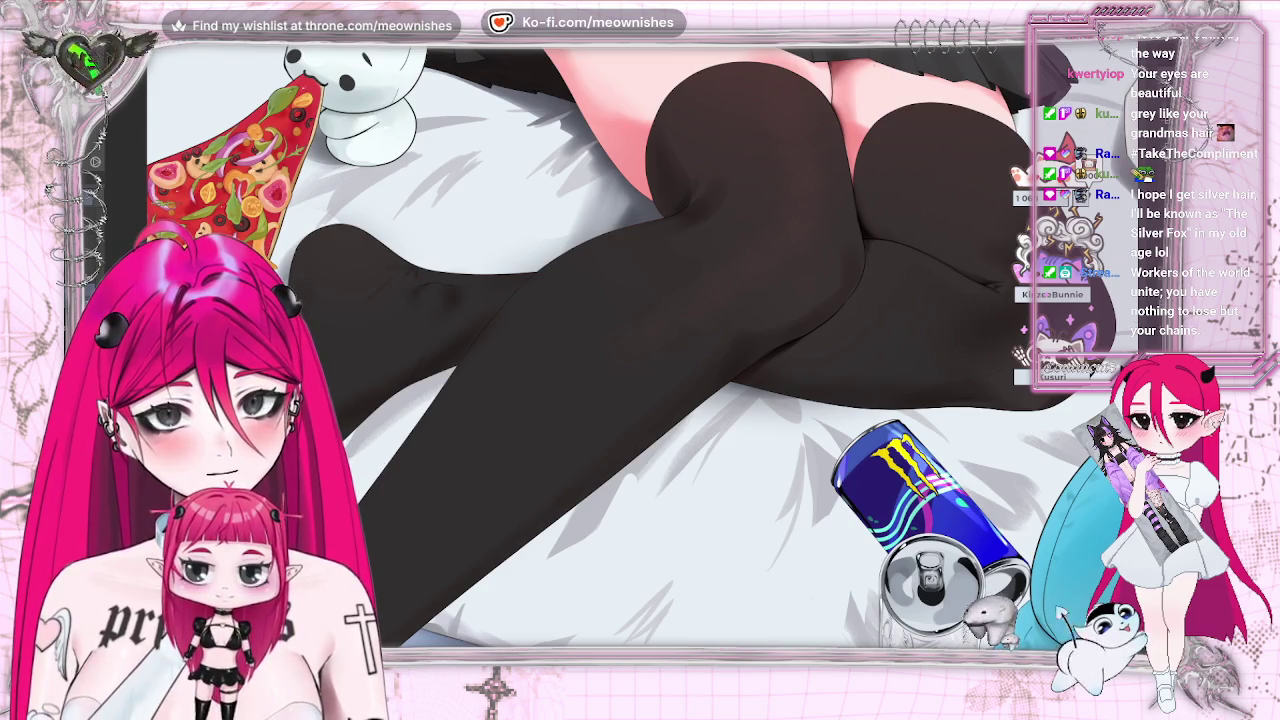
{"action": "key", "text": "ctrl+0"}
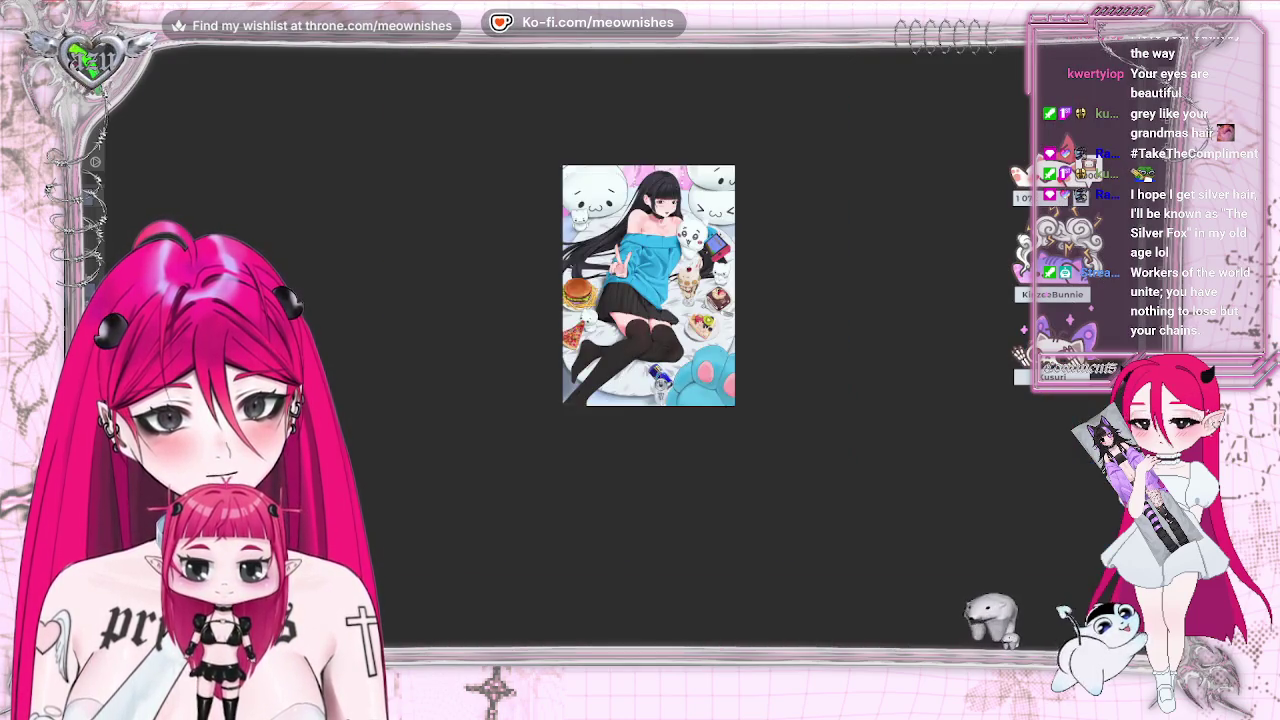
{"action": "key", "text": "ctrl+alt+0"}
{"action": "key", "text": "ctrl+plus"}
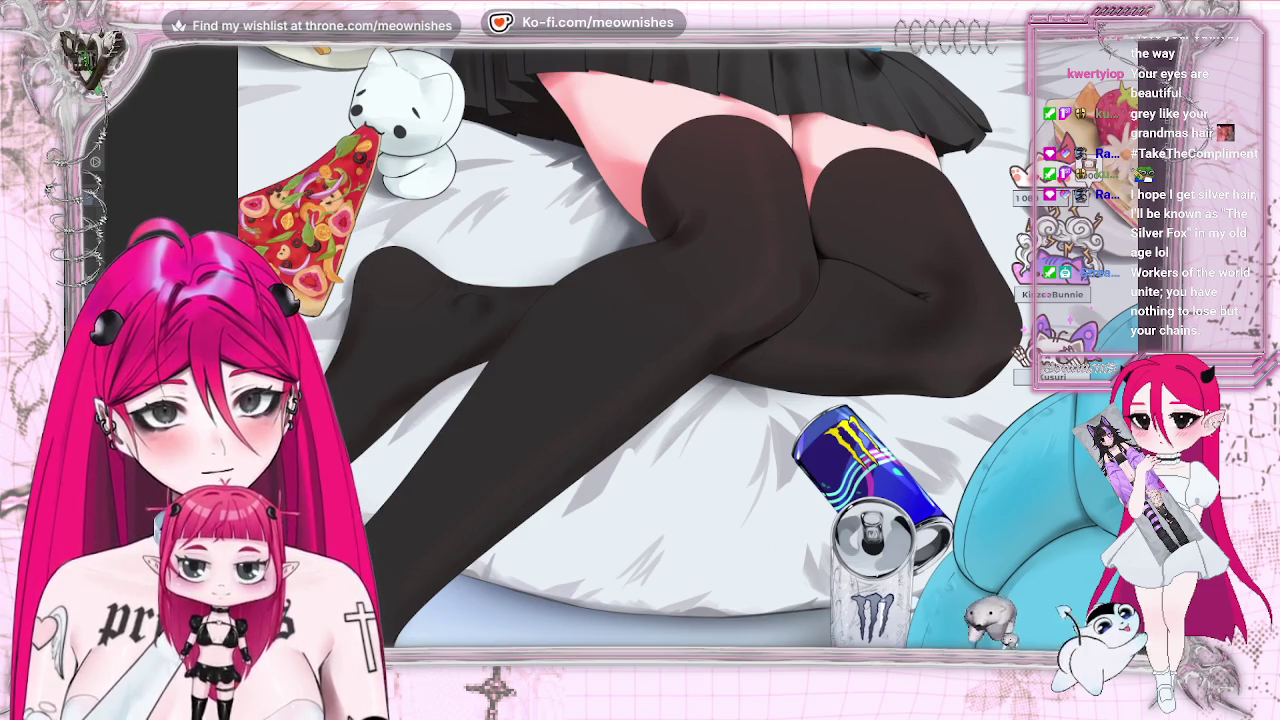
{"action": "key", "text": "ctrl+0"}
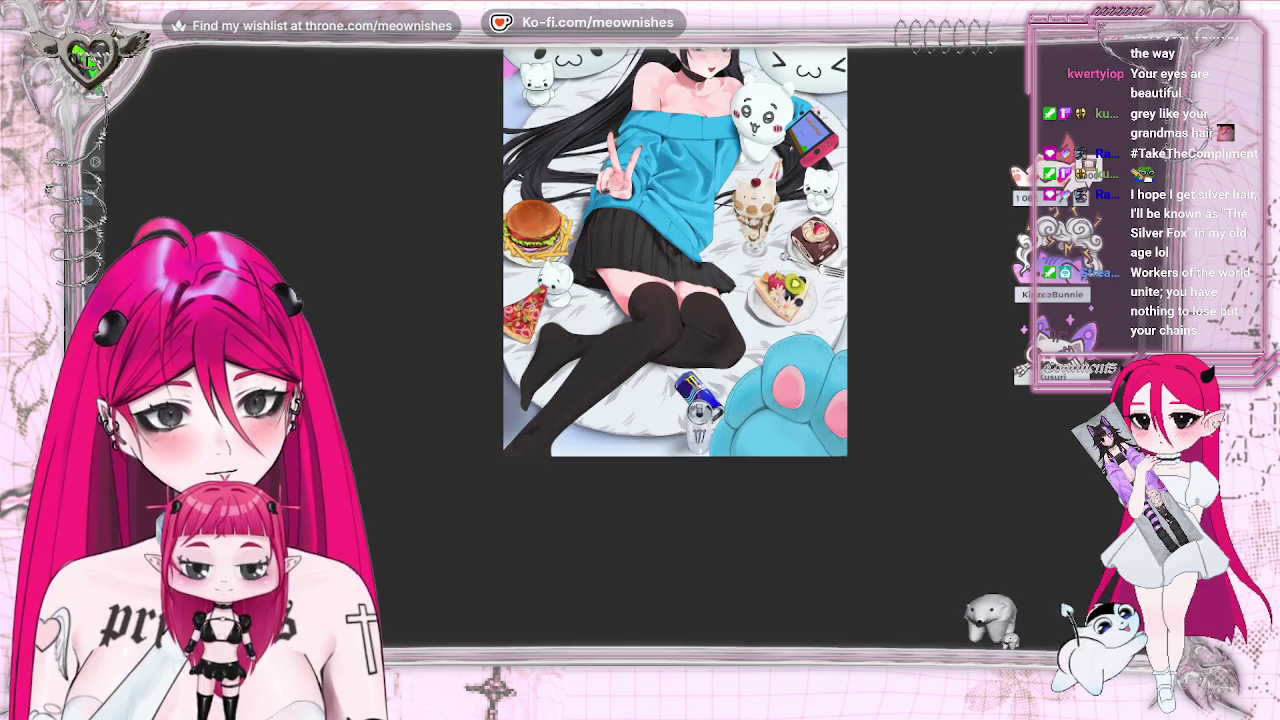
{"action": "scroll", "coordinate": [619, 360], "scroll_direction": "up", "scroll_amount": 2}
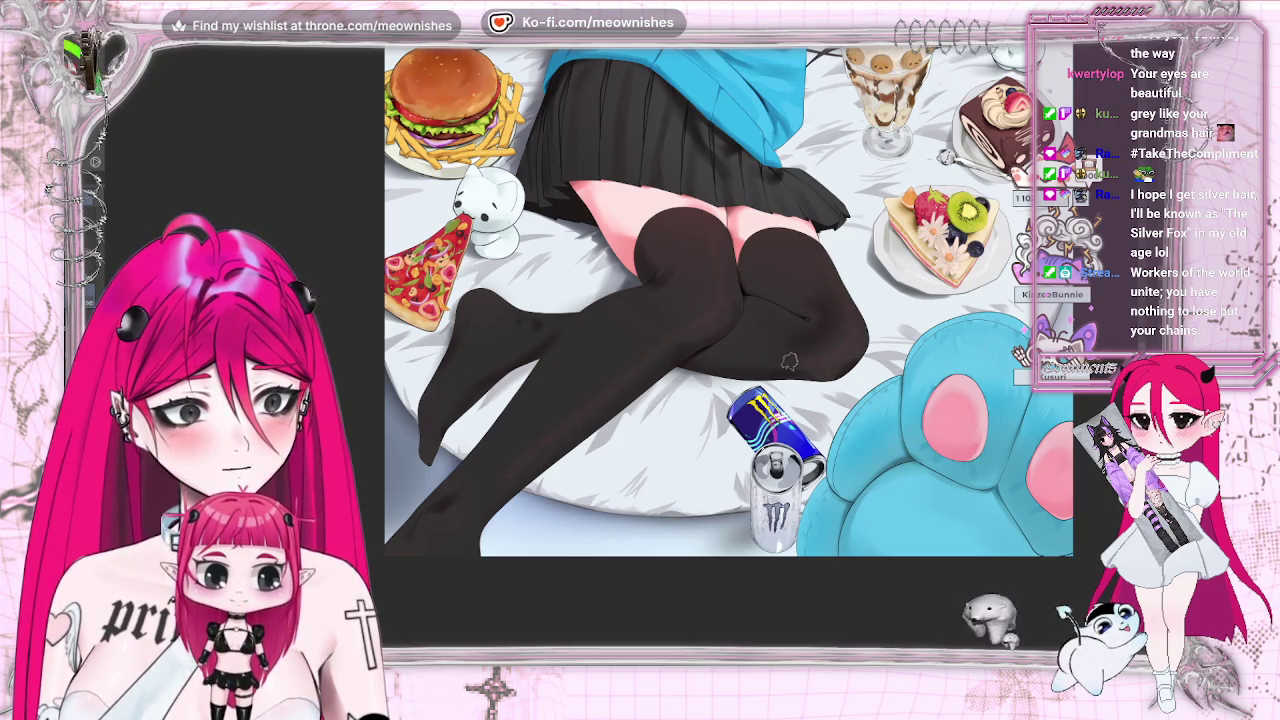
{"action": "key", "text": "h"}
{"action": "key", "text": "h"}
{"action": "key", "text": "ctrl+0"}
{"action": "key", "text": "ctrl+alt+0"}
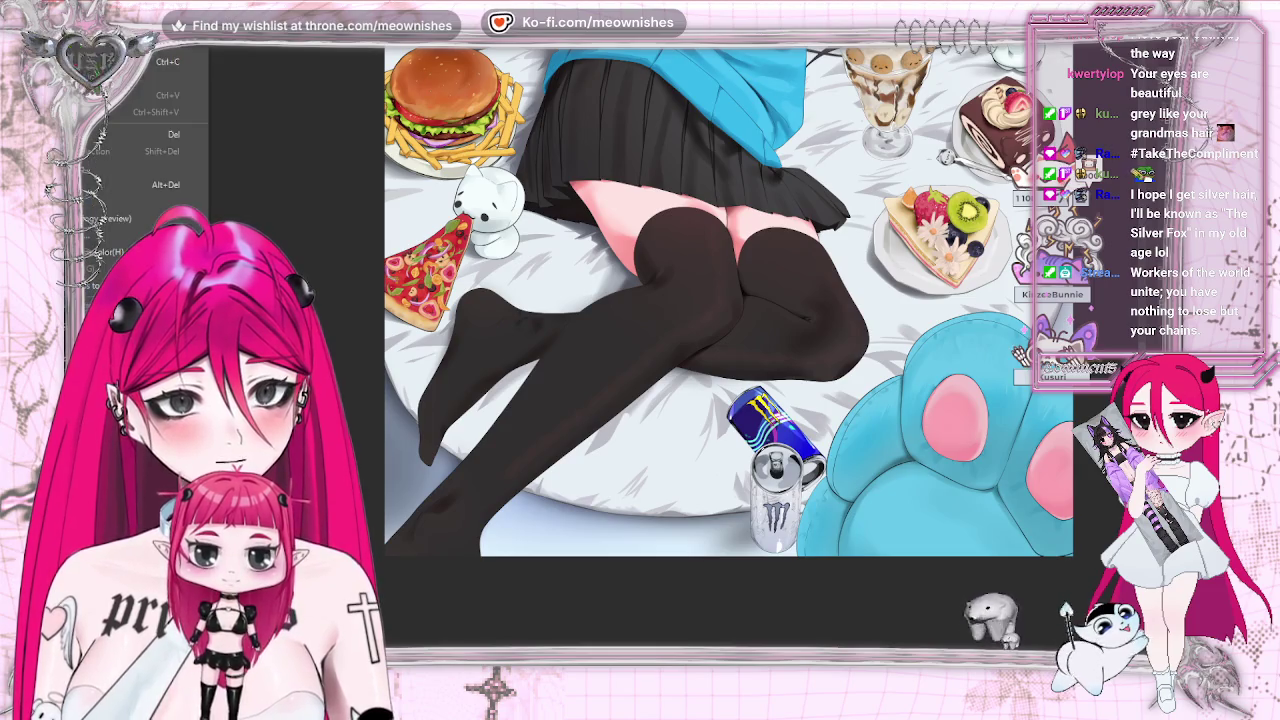
{"action": "key", "text": "ctrl+u"}
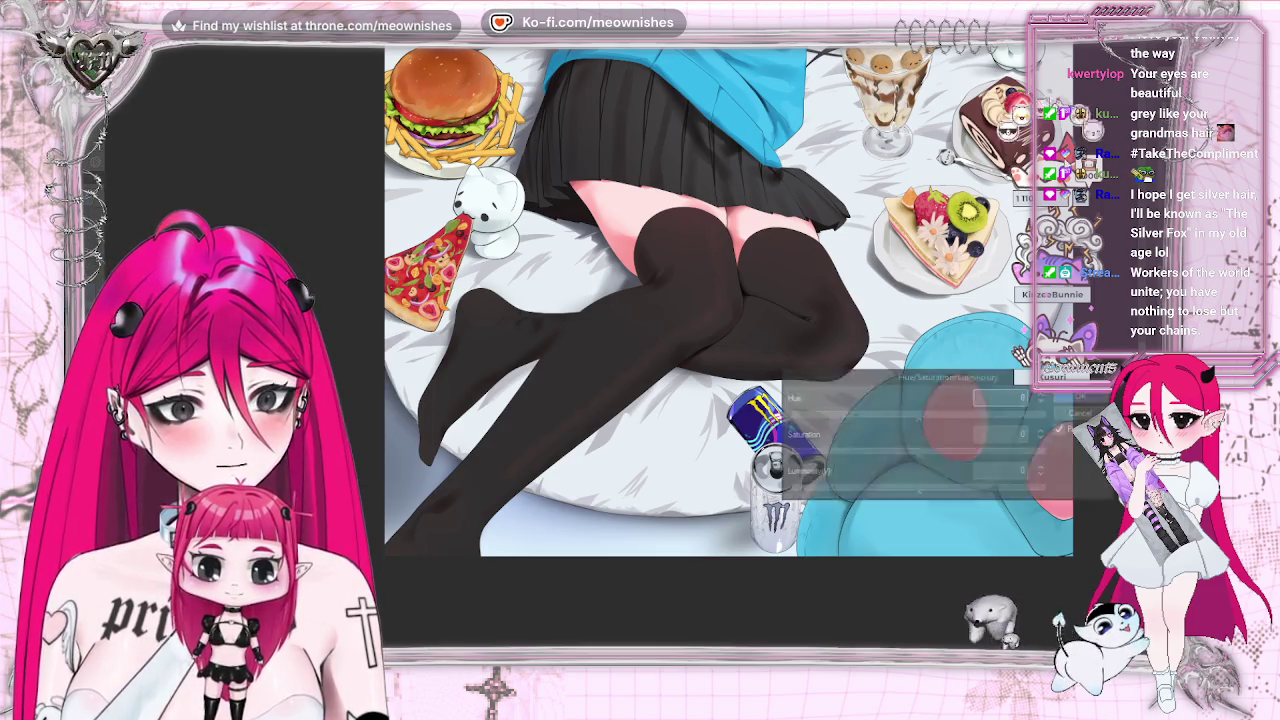
{"action": "key", "text": "Escape"}
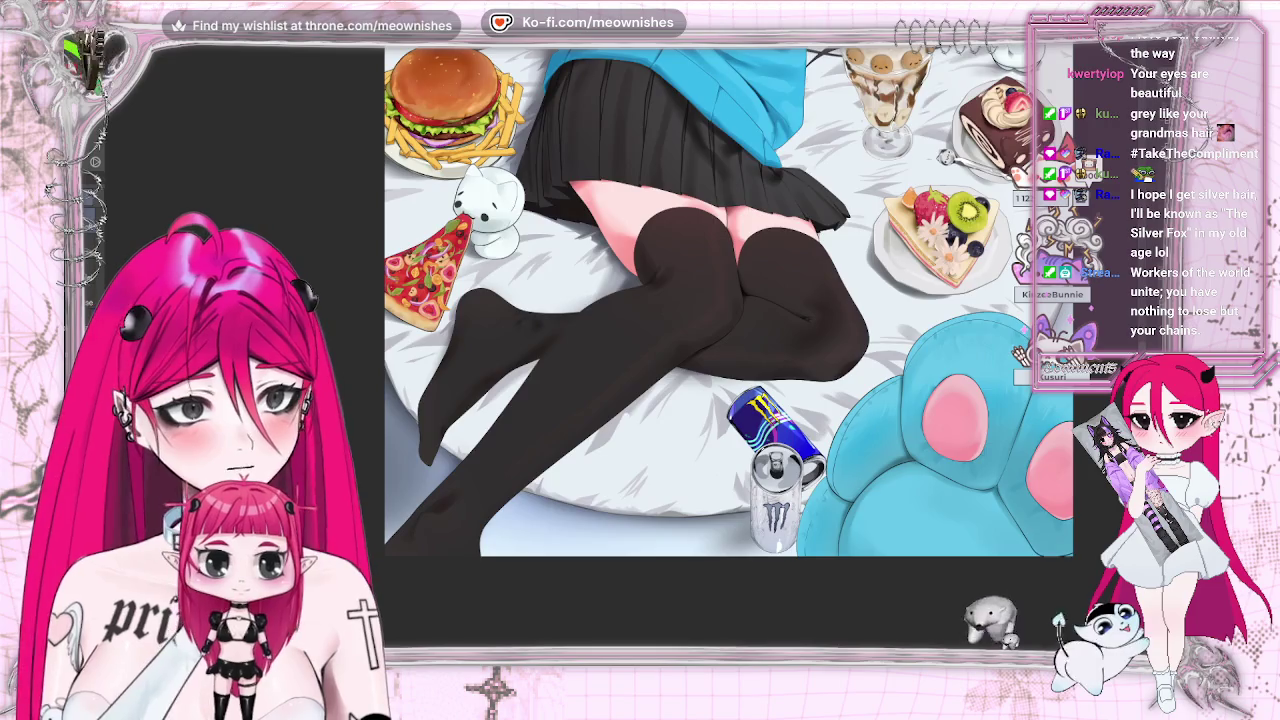
{"action": "scroll", "coordinate": [705, 410], "scroll_direction": "down", "scroll_amount": 5}
{"action": "scroll", "coordinate": [620, 350], "scroll_direction": "down", "scroll_amount": 2}
{"action": "scroll", "coordinate": [620, 350], "scroll_direction": "up", "scroll_amount": 2}
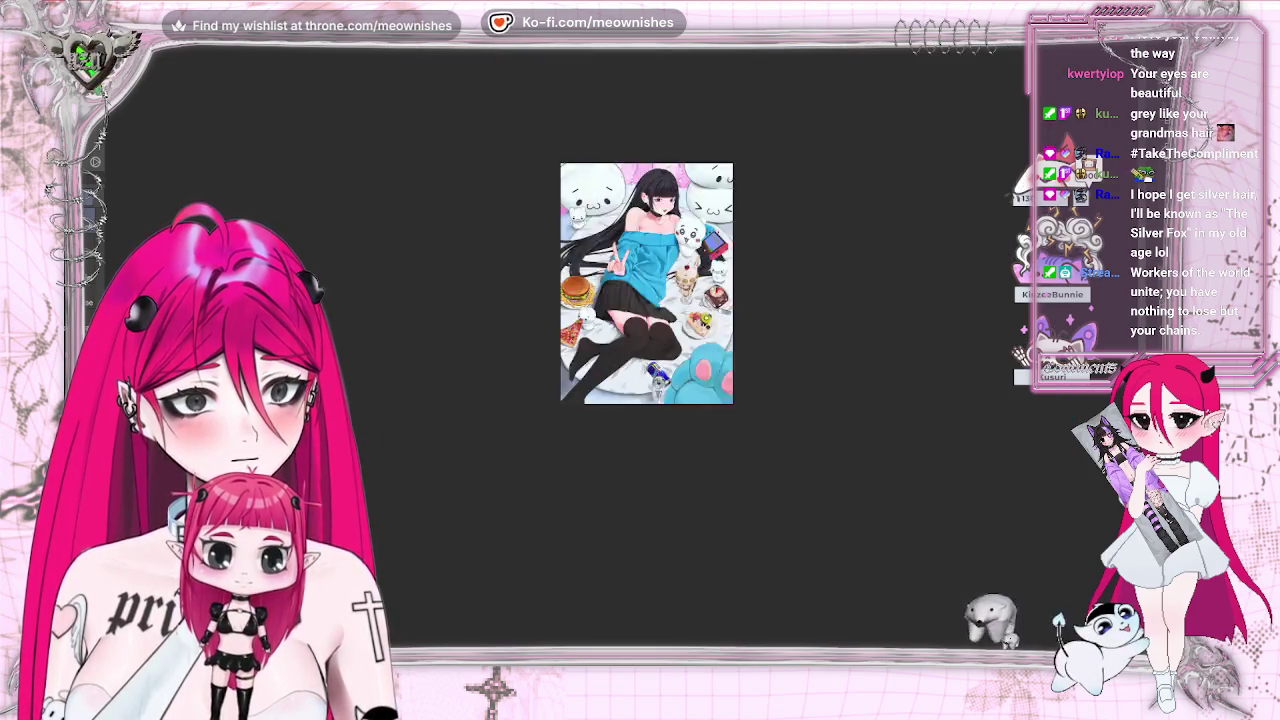
{"action": "scroll", "coordinate": [610, 400], "scroll_direction": "up", "scroll_amount": 5}
{"action": "scroll", "coordinate": [598, 462], "scroll_direction": "up", "scroll_amount": 2}
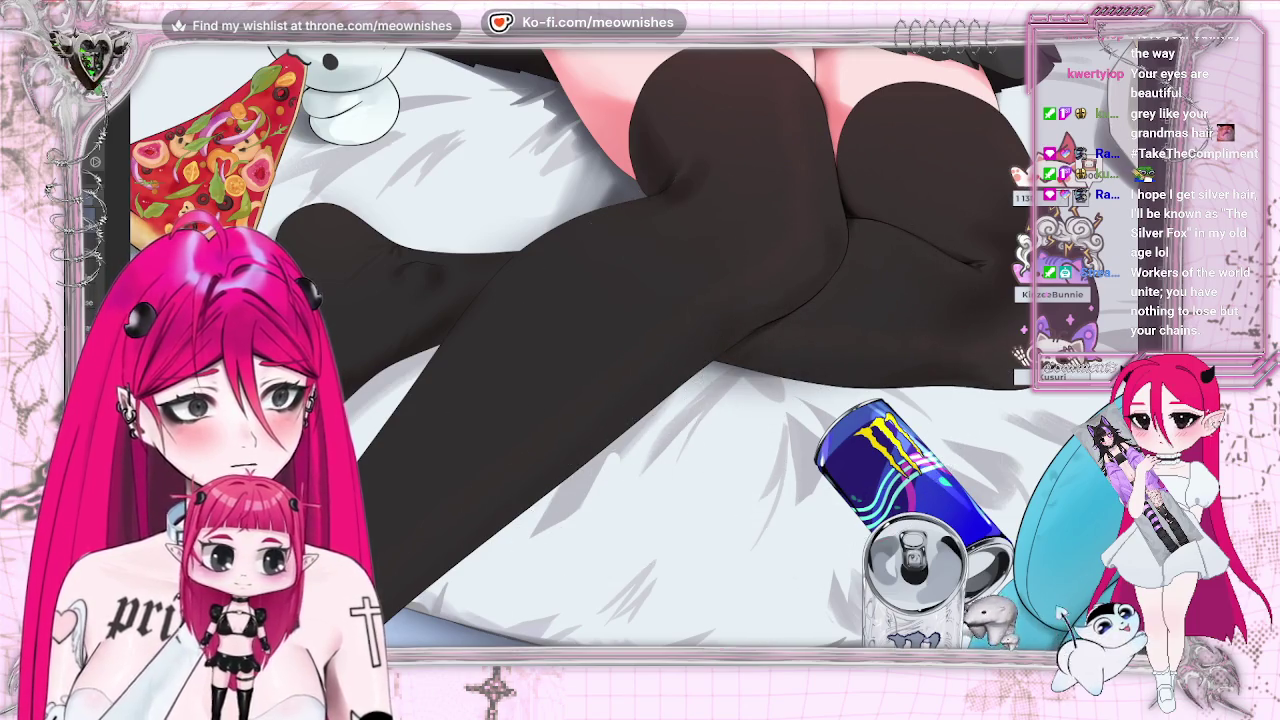
{"action": "scroll", "coordinate": [630, 363], "scroll_direction": "down", "scroll_amount": 5}
{"action": "scroll", "coordinate": [621, 355], "scroll_direction": "up", "scroll_amount": 2}
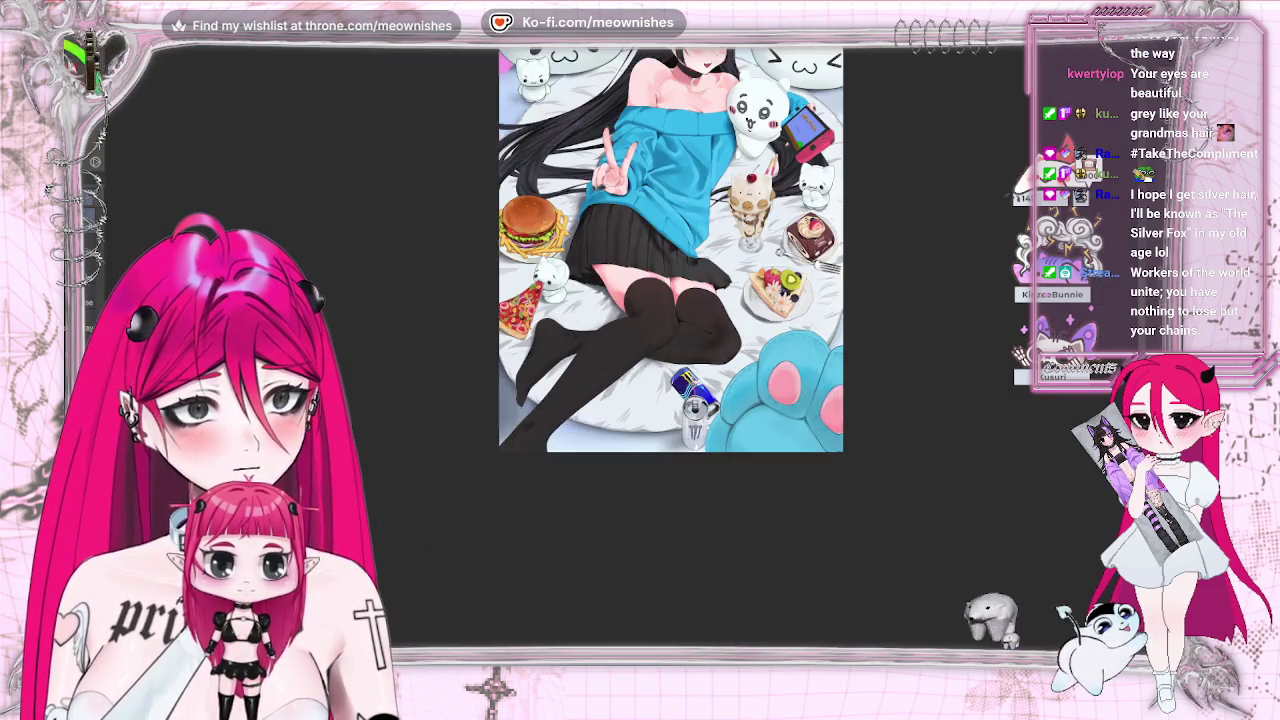
{"action": "scroll", "coordinate": [621, 355], "scroll_direction": "up", "scroll_amount": 3}
{"action": "key", "text": "h"}
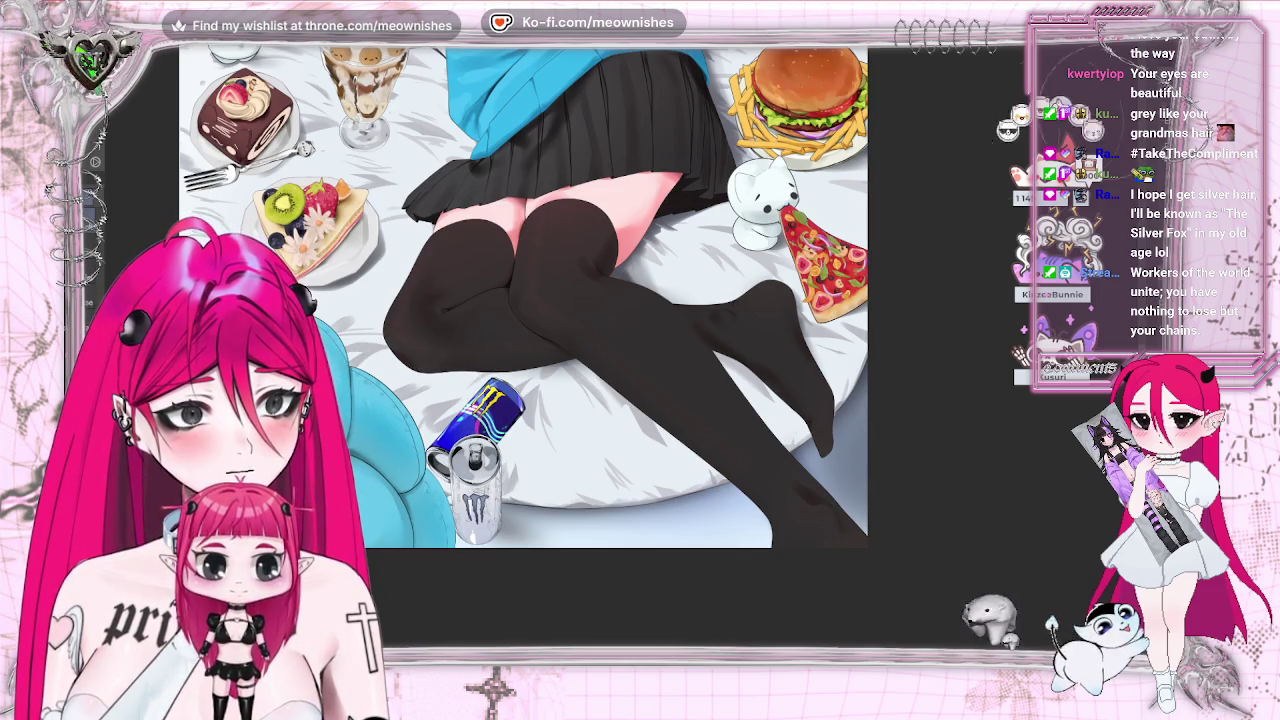
{"action": "key", "text": "h"}
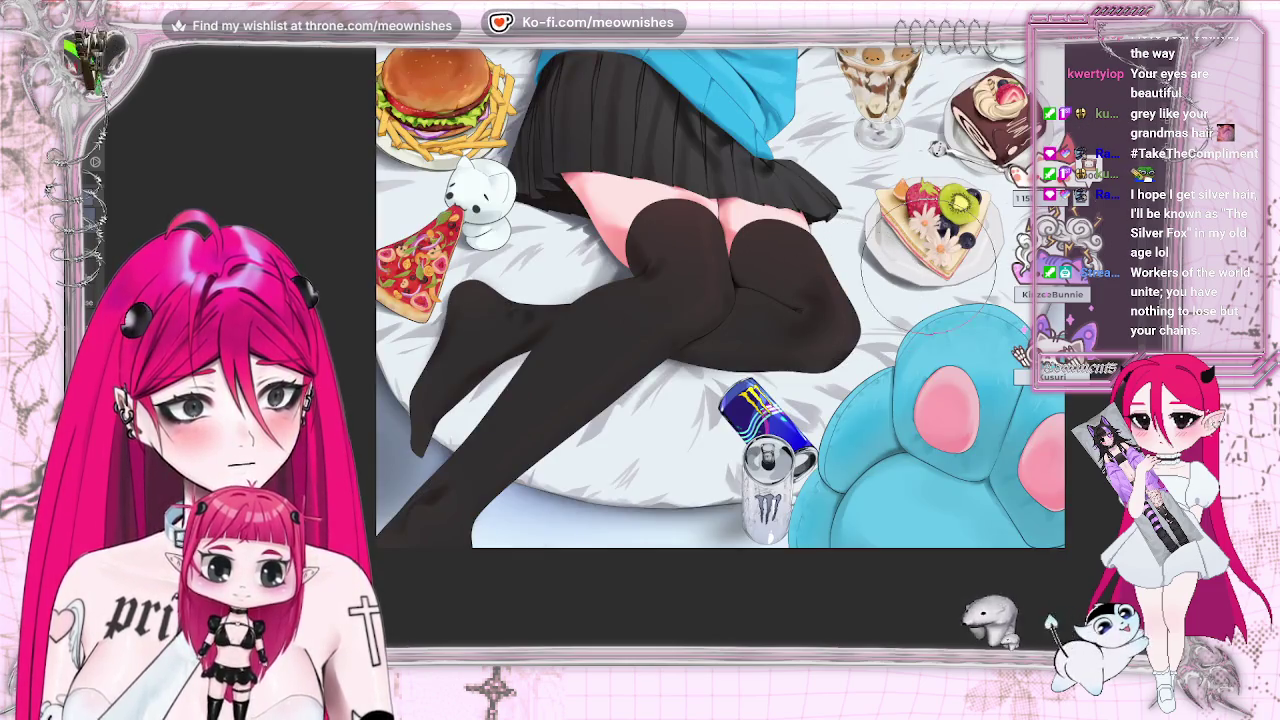
{"action": "key", "text": "ctrl+0"}
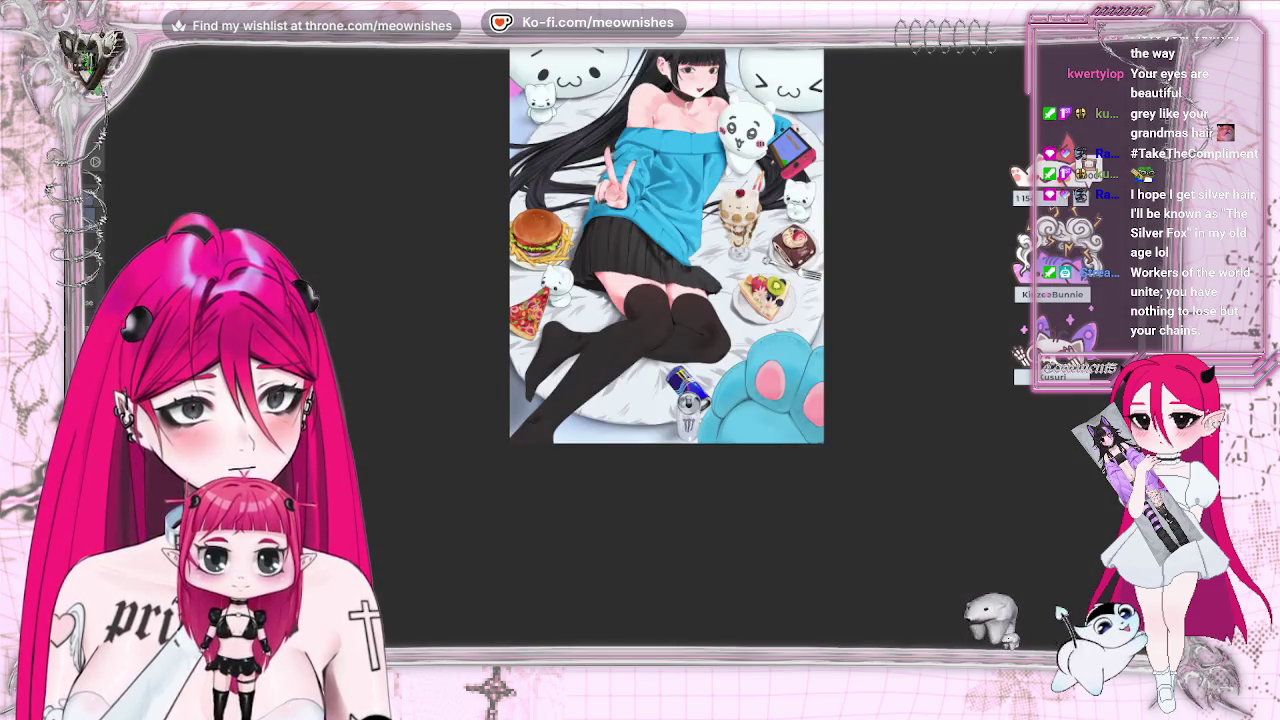
{"action": "scroll", "coordinate": [617, 367], "scroll_direction": "up", "scroll_amount": 5}
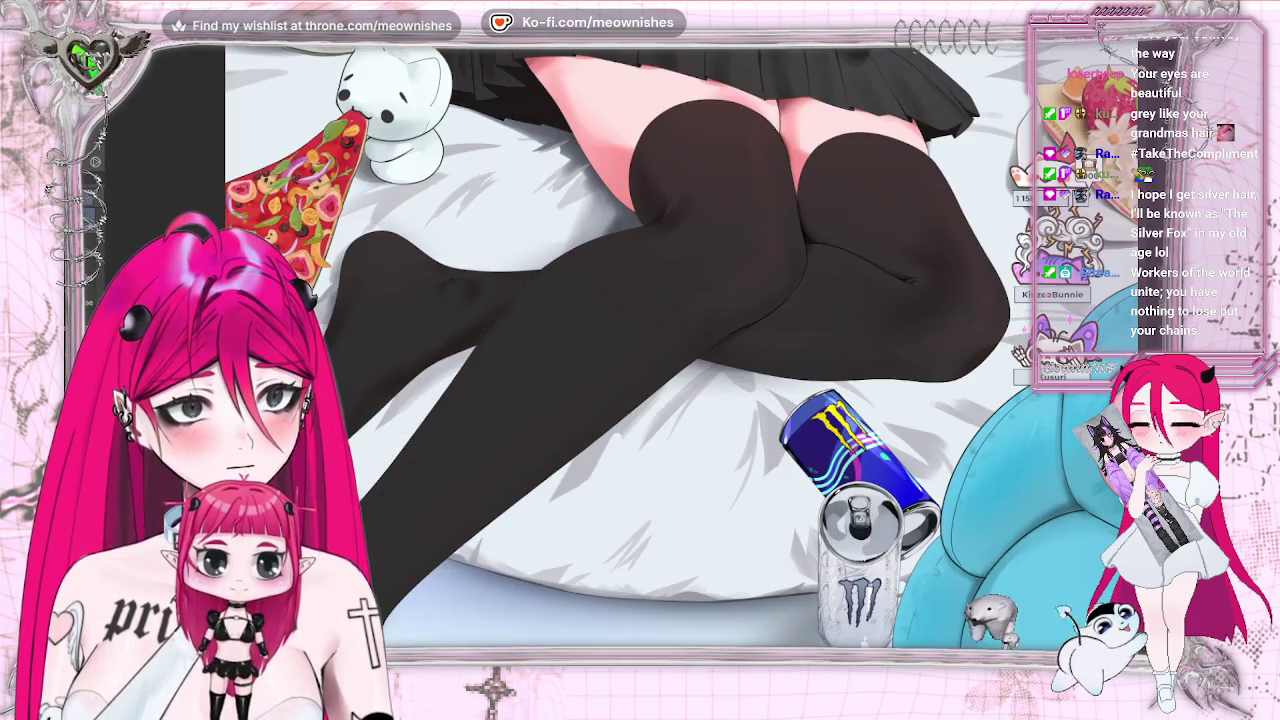
{"action": "scroll", "coordinate": [409, 309], "scroll_direction": "up", "scroll_amount": 2}
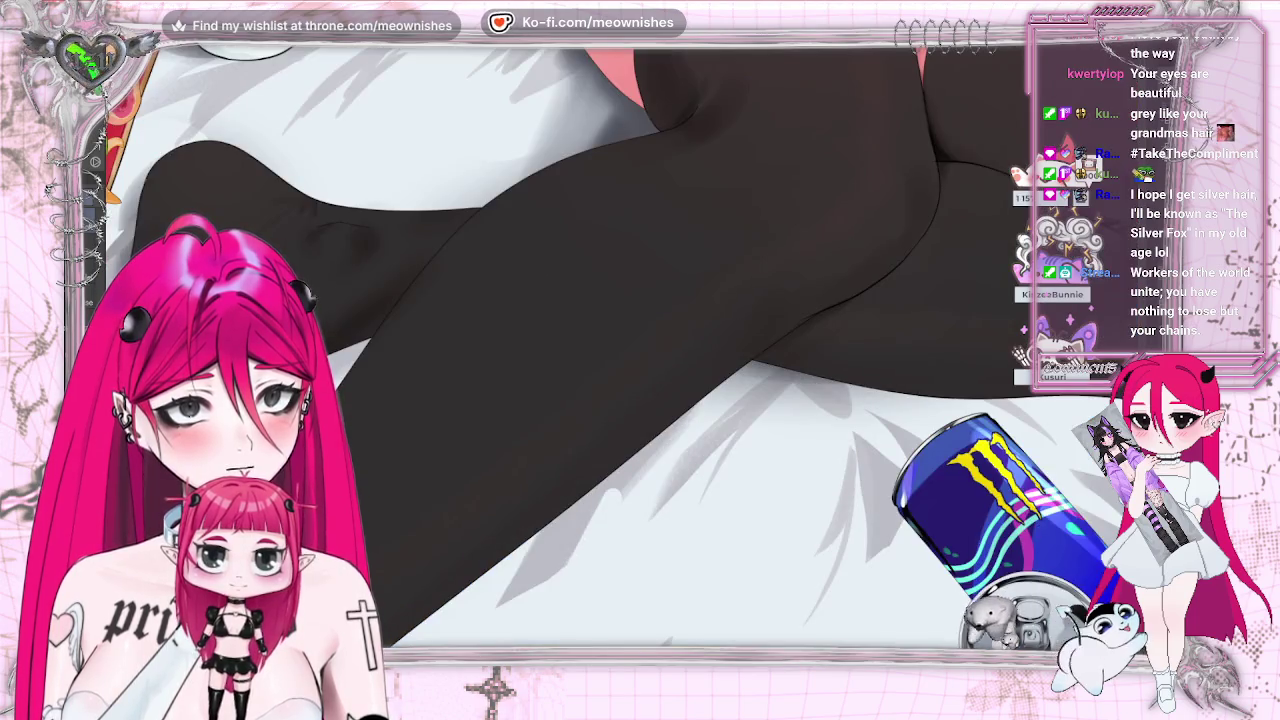
{"action": "scroll", "coordinate": [596, 353], "scroll_direction": "down", "scroll_amount": 5}
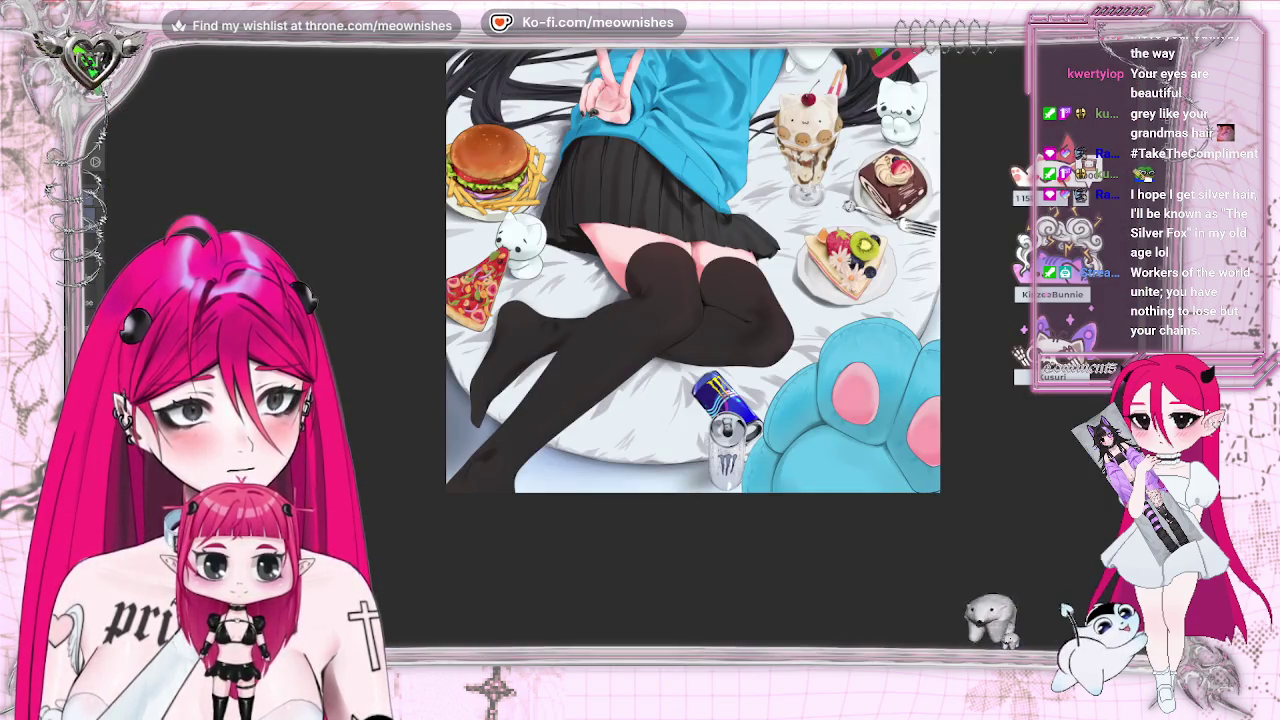
{"action": "scroll", "coordinate": [620, 360], "scroll_direction": "up", "scroll_amount": 2}
{"action": "scroll", "coordinate": [620, 360], "scroll_direction": "up", "scroll_amount": 2}
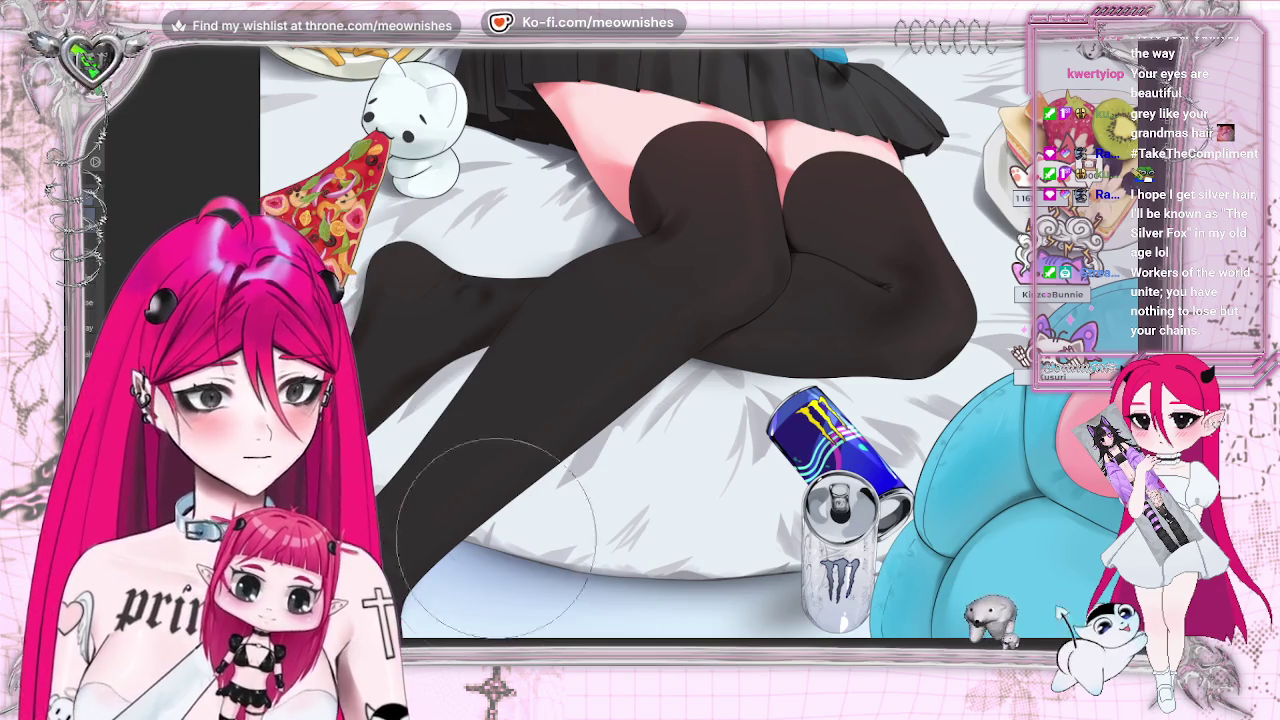
{"action": "key", "text": "h"}
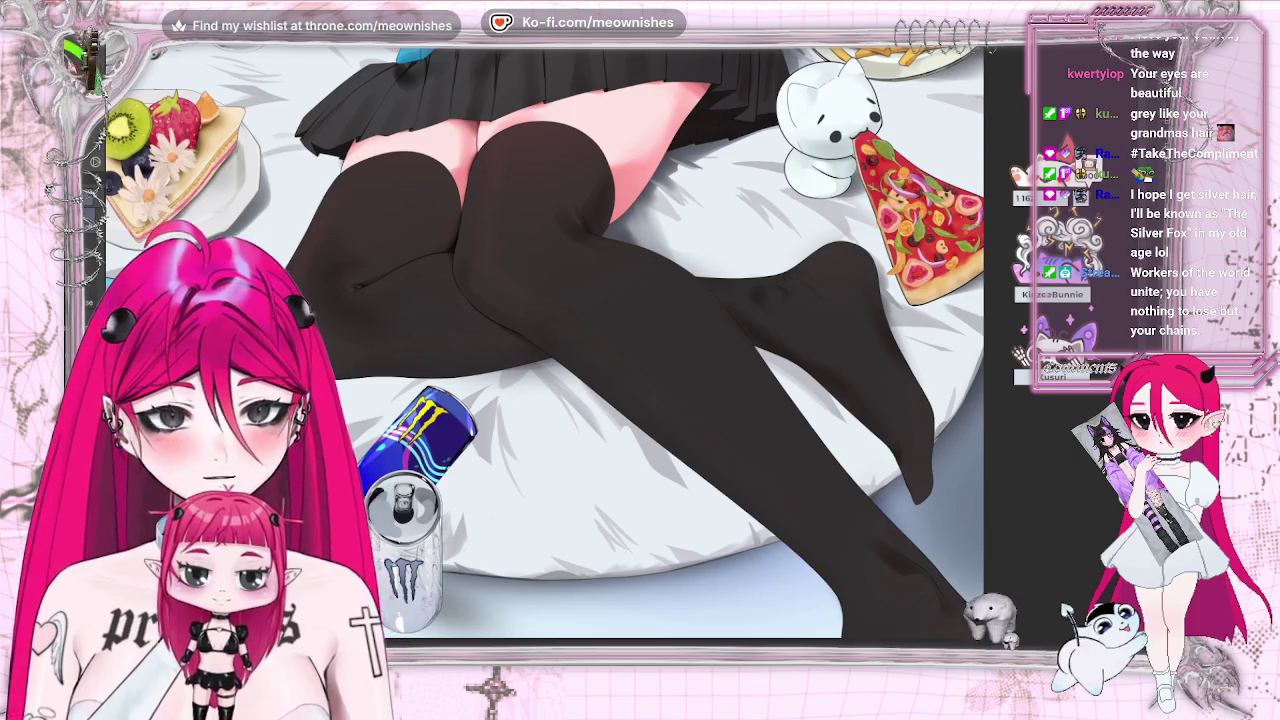
{"action": "key", "text": "h"}
{"action": "key", "text": "ctrl+0"}
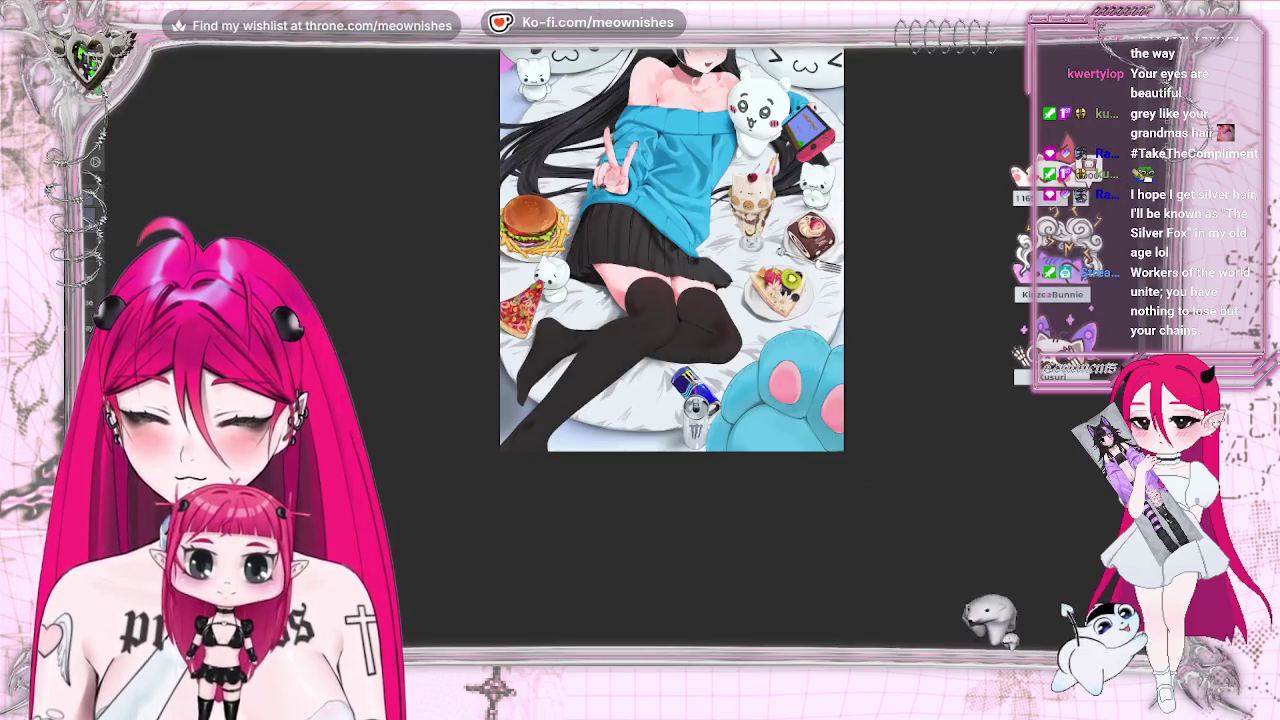
{"action": "key", "text": "ctrl+minus"}
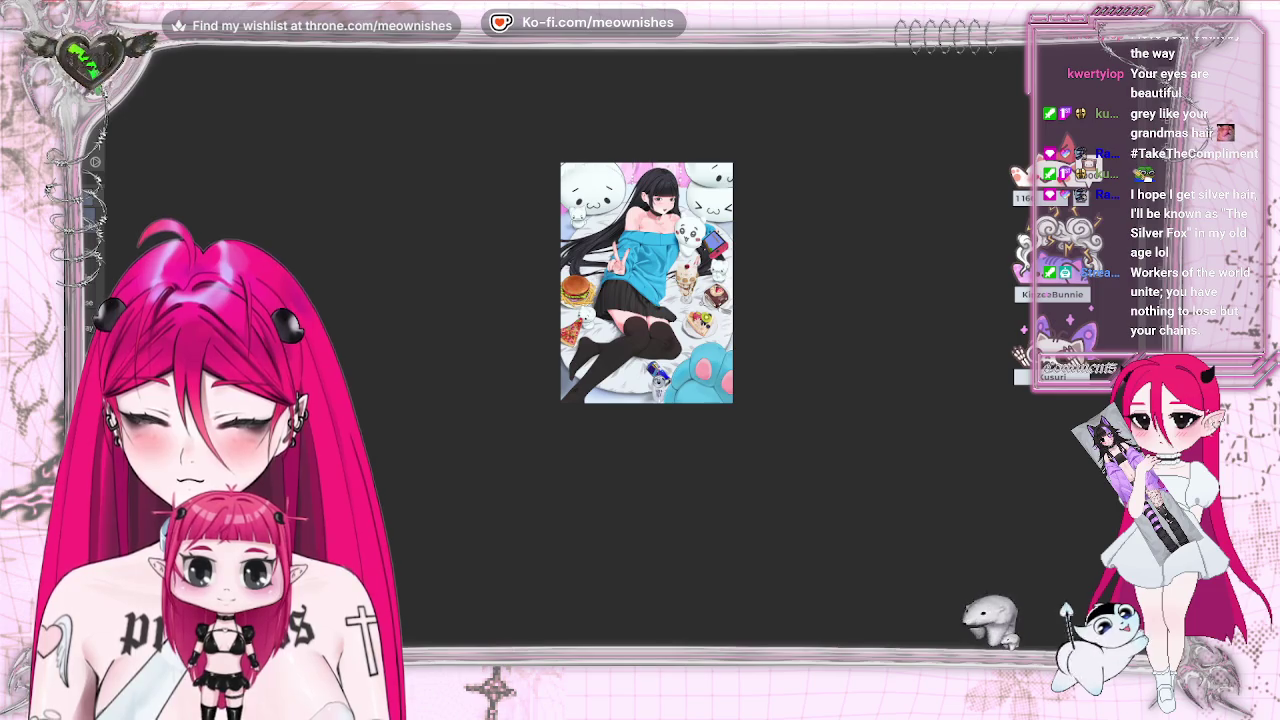
{"action": "key", "text": "ctrl+plus"}
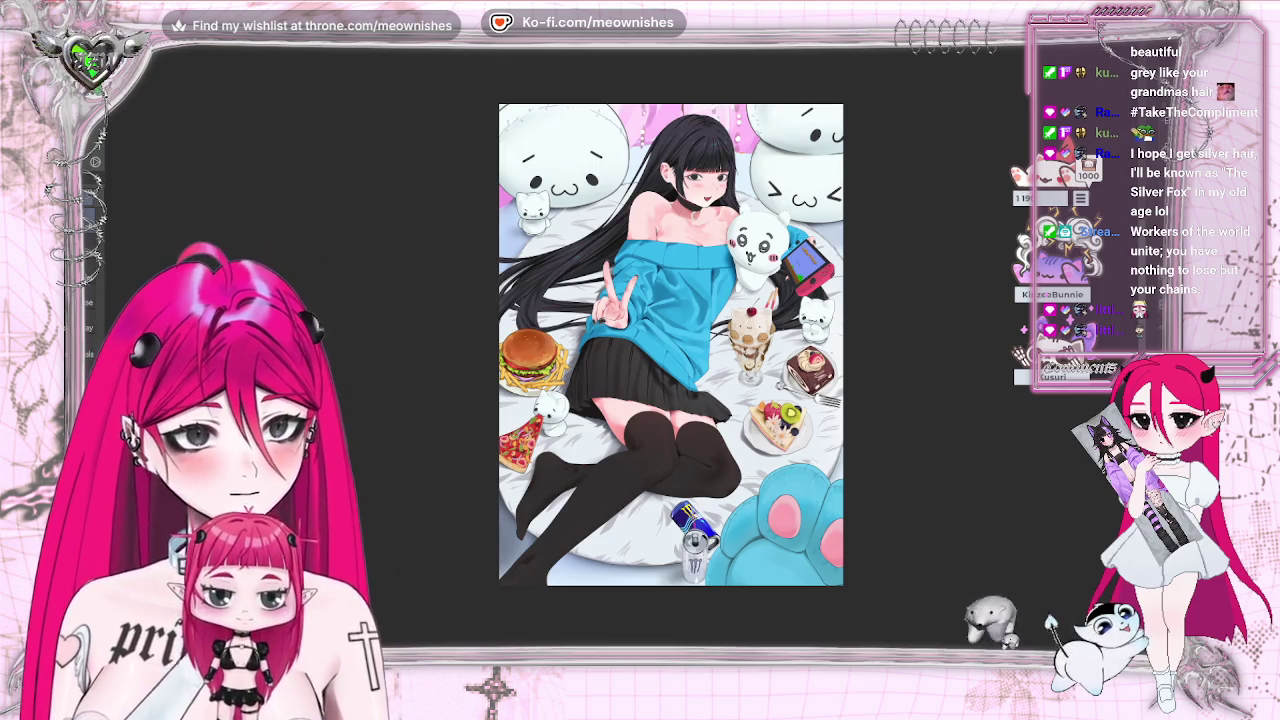
- Mirror and zoom the view, then select the black stockings with Auto Select
{"action": "scroll", "coordinate": [671, 345], "scroll_direction": "down", "scroll_amount": 2}
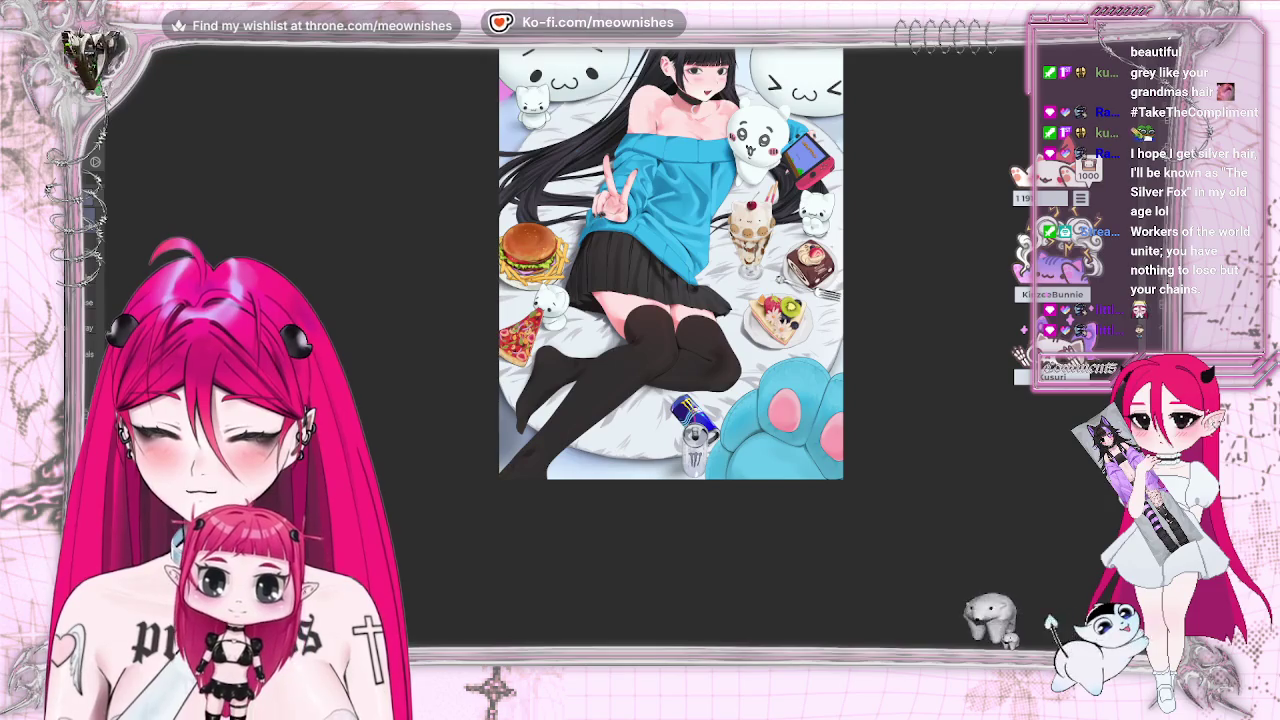
{"action": "key", "text": "m"}
{"action": "key", "text": "m"}
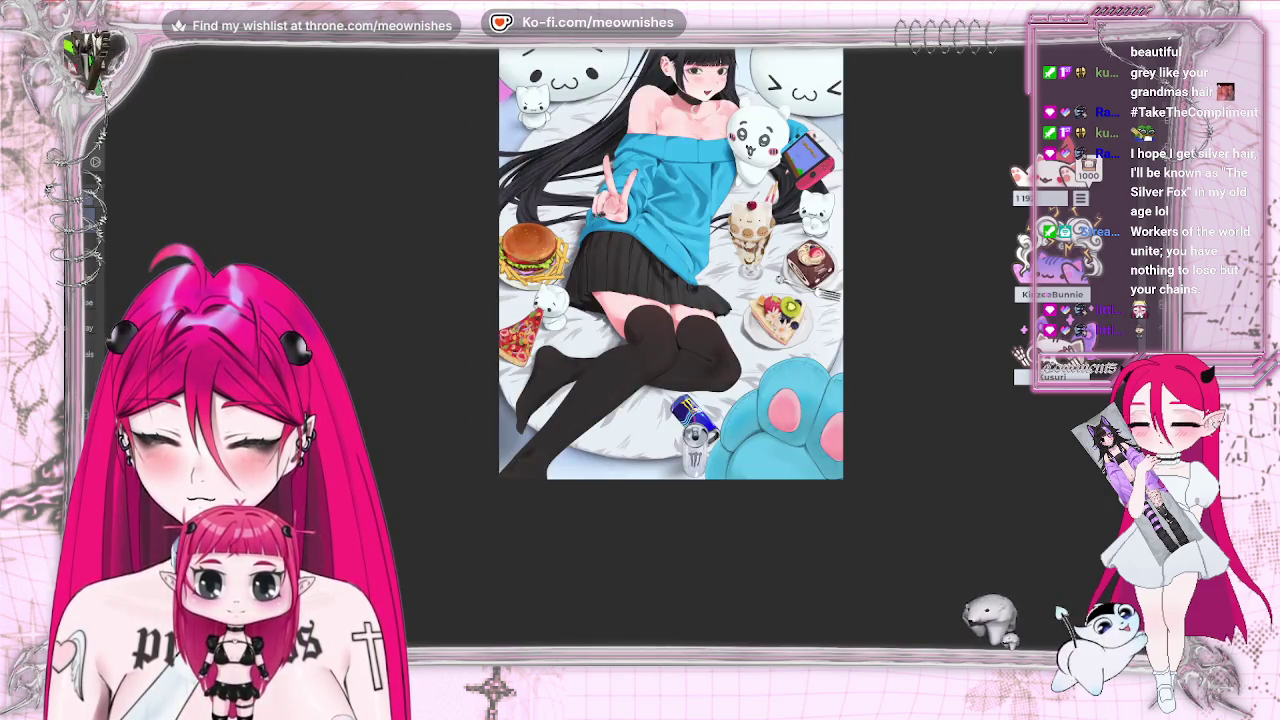
{"action": "scroll", "coordinate": [624, 306], "scroll_direction": "down", "scroll_amount": 3}
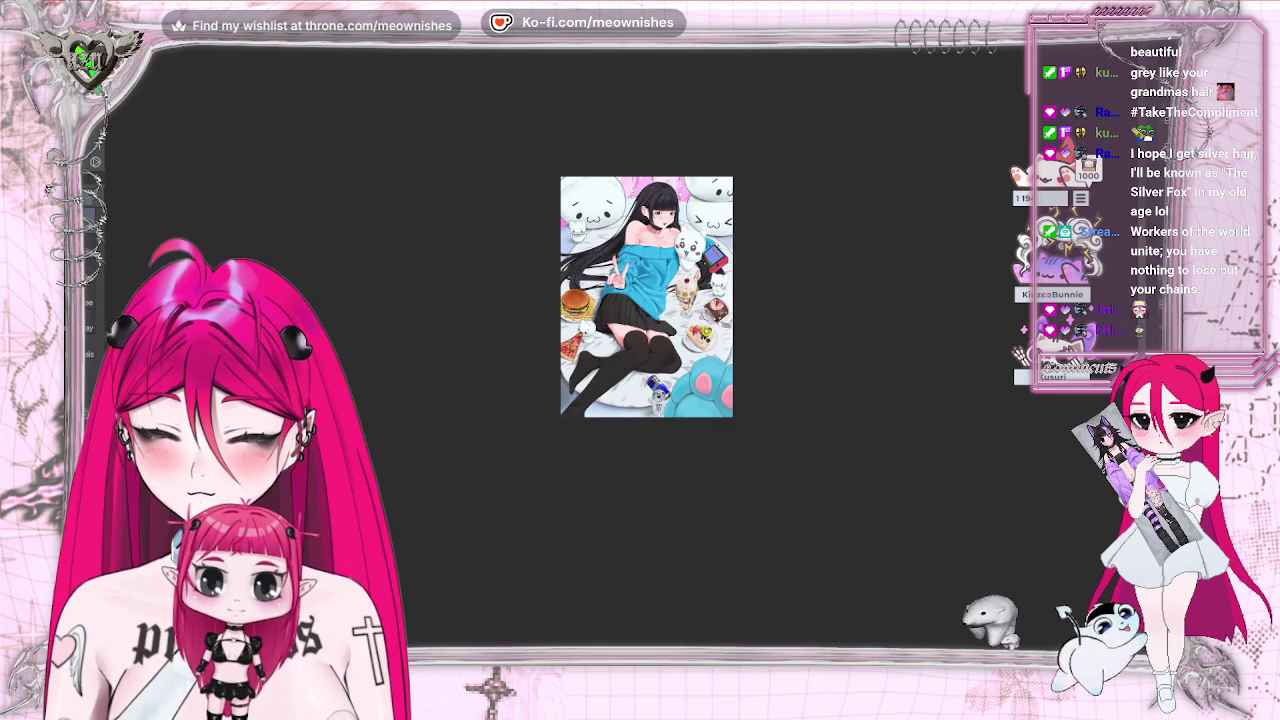
{"action": "scroll", "coordinate": [624, 360], "scroll_direction": "up", "scroll_amount": 3}
{"action": "scroll", "coordinate": [624, 360], "scroll_direction": "up", "scroll_amount": 2}
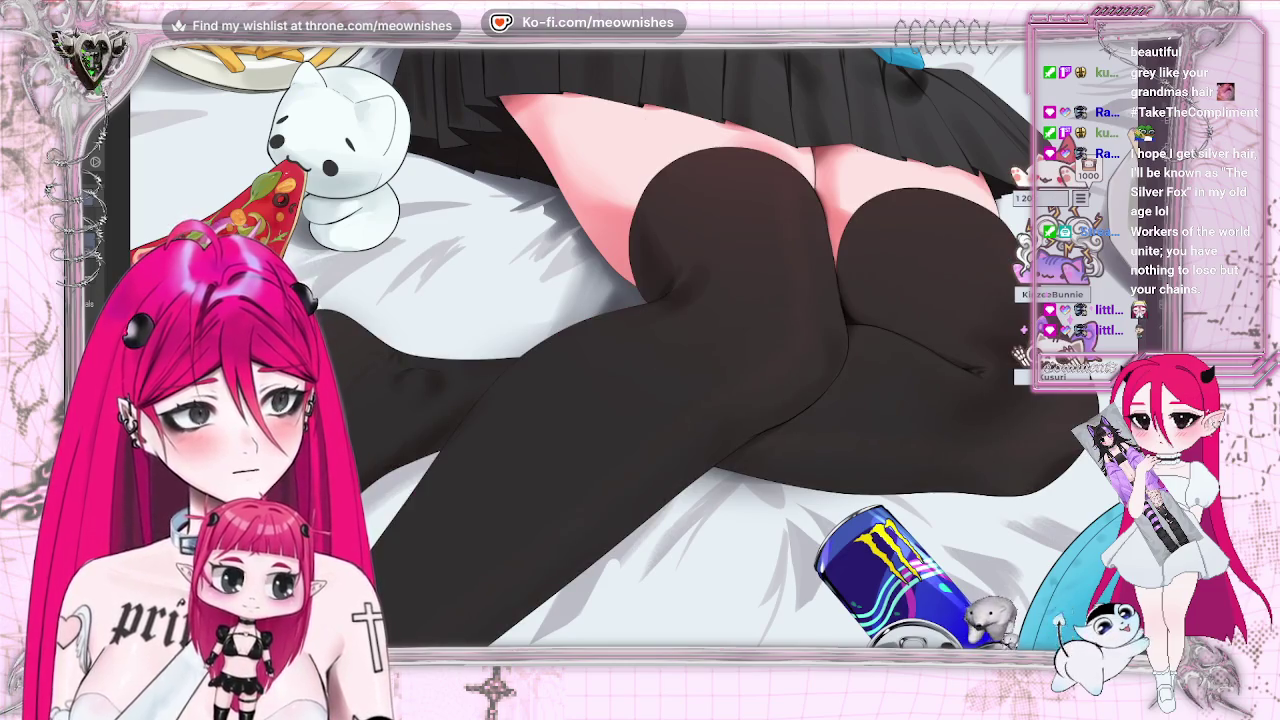
{"action": "left_click", "coordinate": [806, 297]}
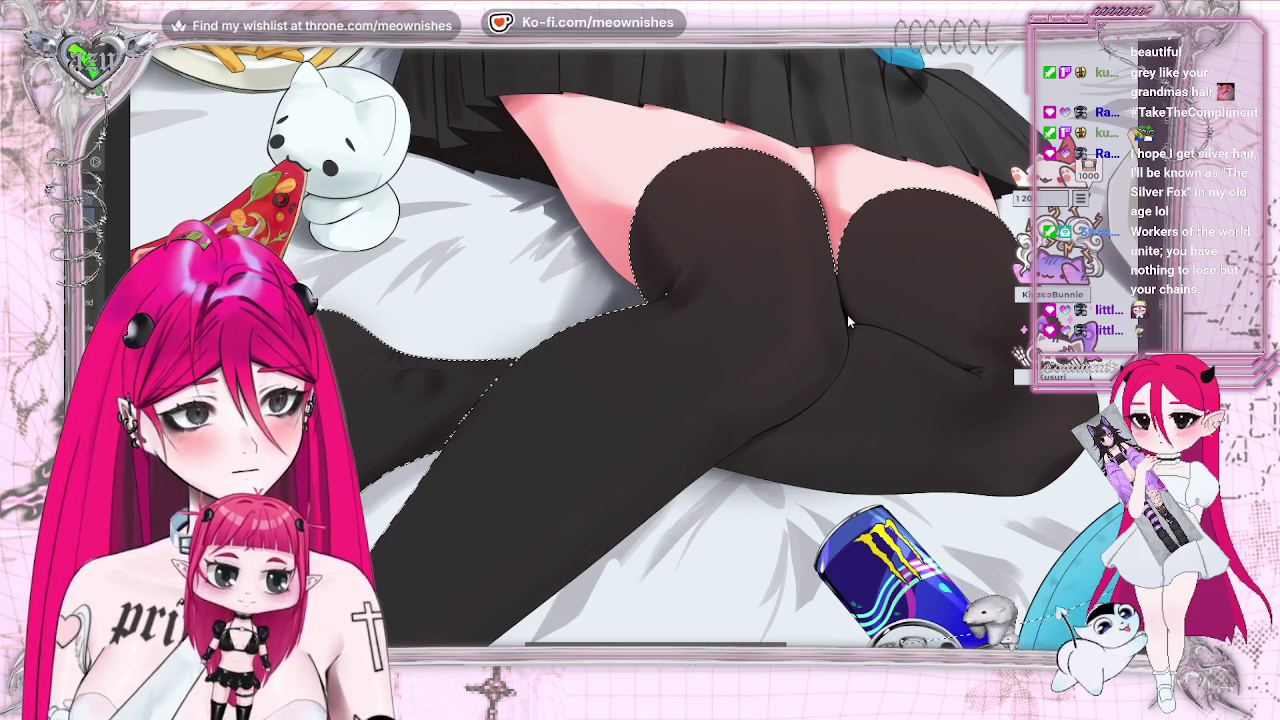
{"action": "scroll", "coordinate": [847, 314], "scroll_direction": "up", "scroll_amount": 1}
{"action": "scroll", "coordinate": [847, 314], "scroll_direction": "down", "scroll_amount": 1}
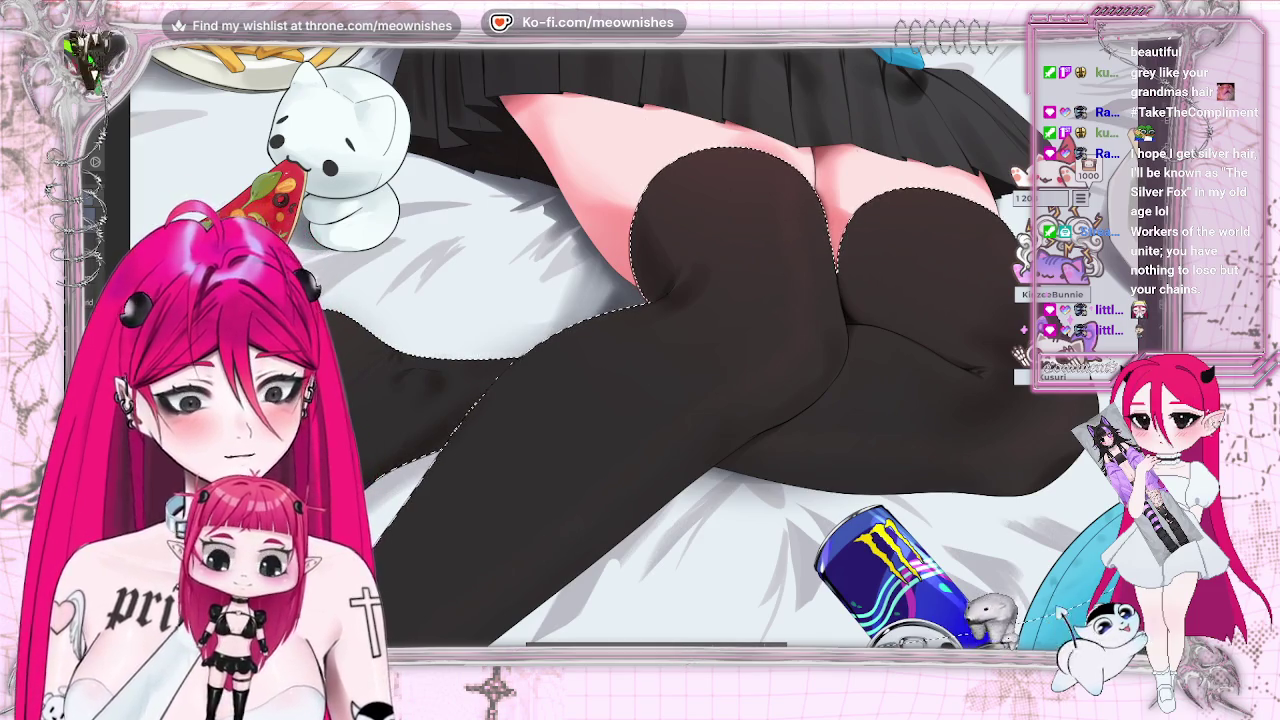
- Glance at the File menu, then mirror and zoom to review the stockings selection
{"action": "key", "text": "alt+f"}
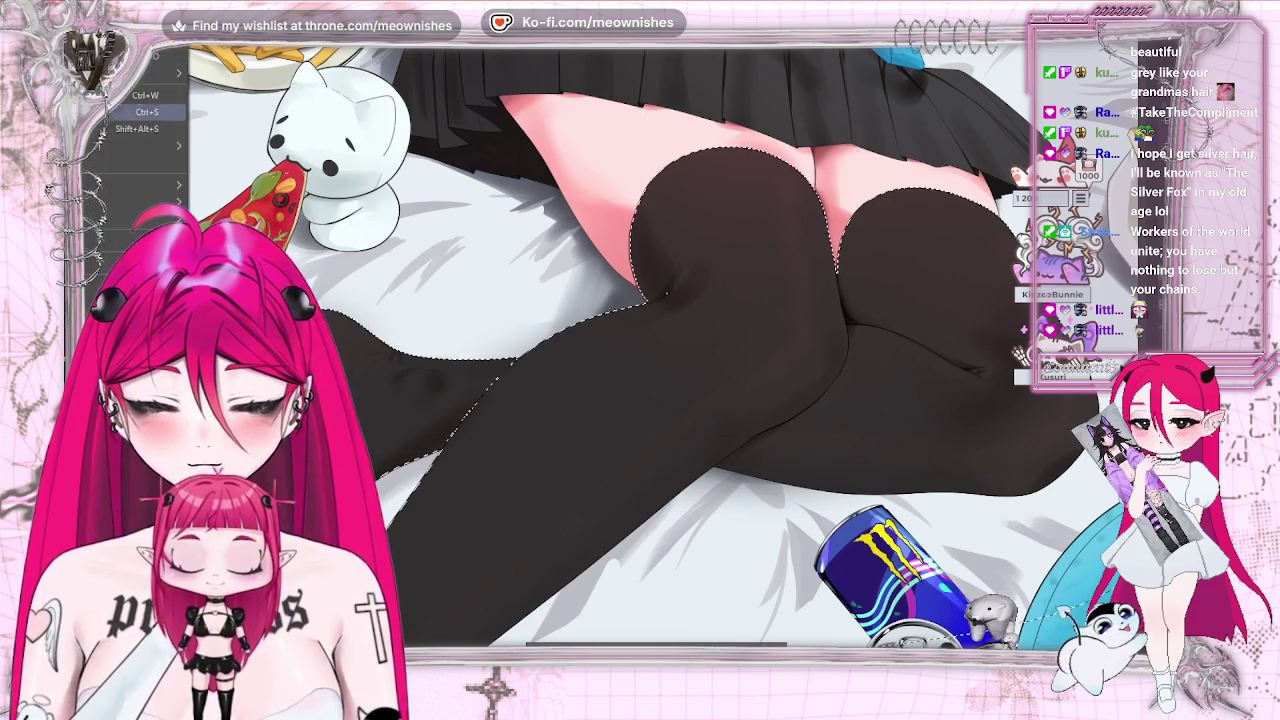
{"action": "key", "text": "Escape"}
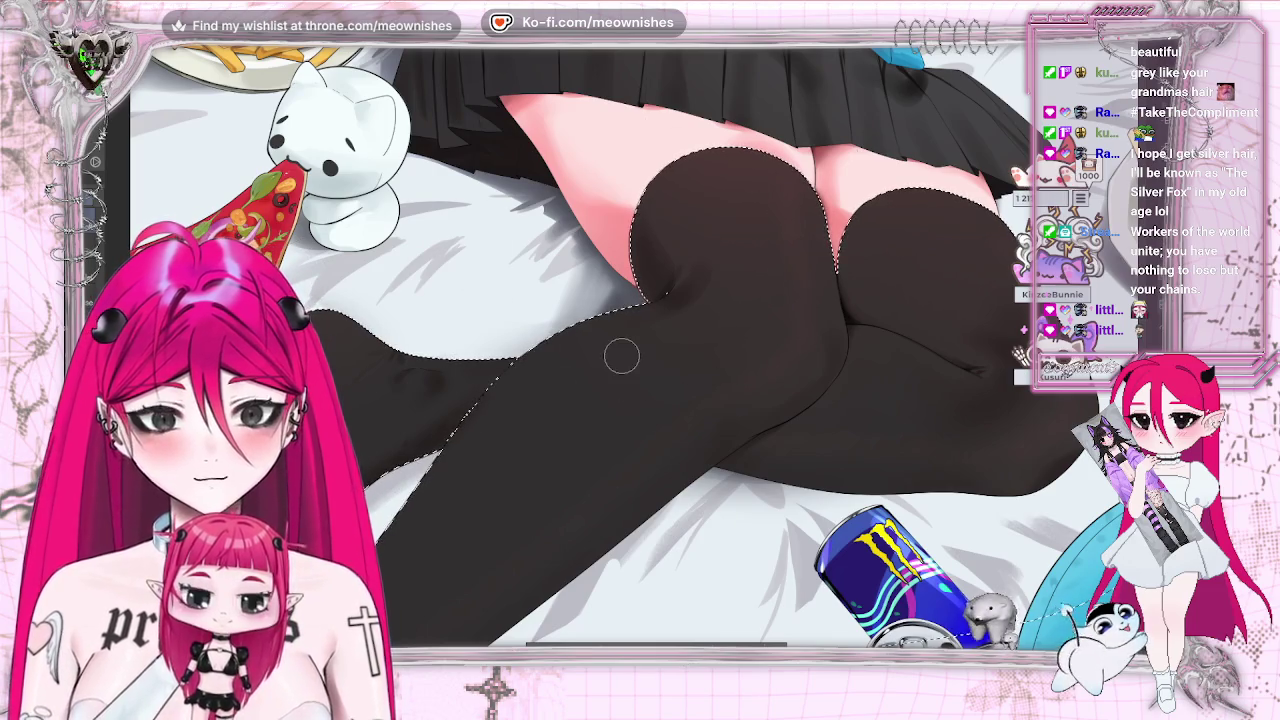
{"action": "key", "text": "h"}
{"action": "scroll", "coordinate": [558, 270], "scroll_direction": "up", "scroll_amount": 2}
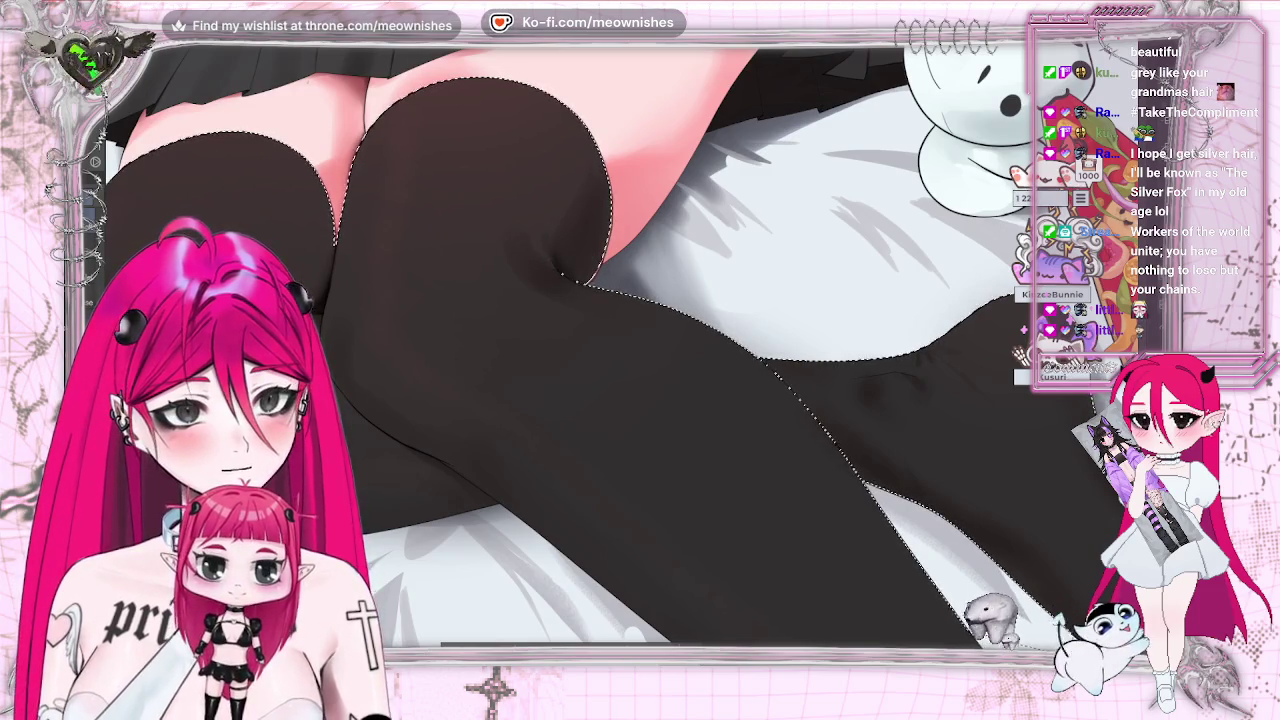
{"action": "key", "text": "h"}
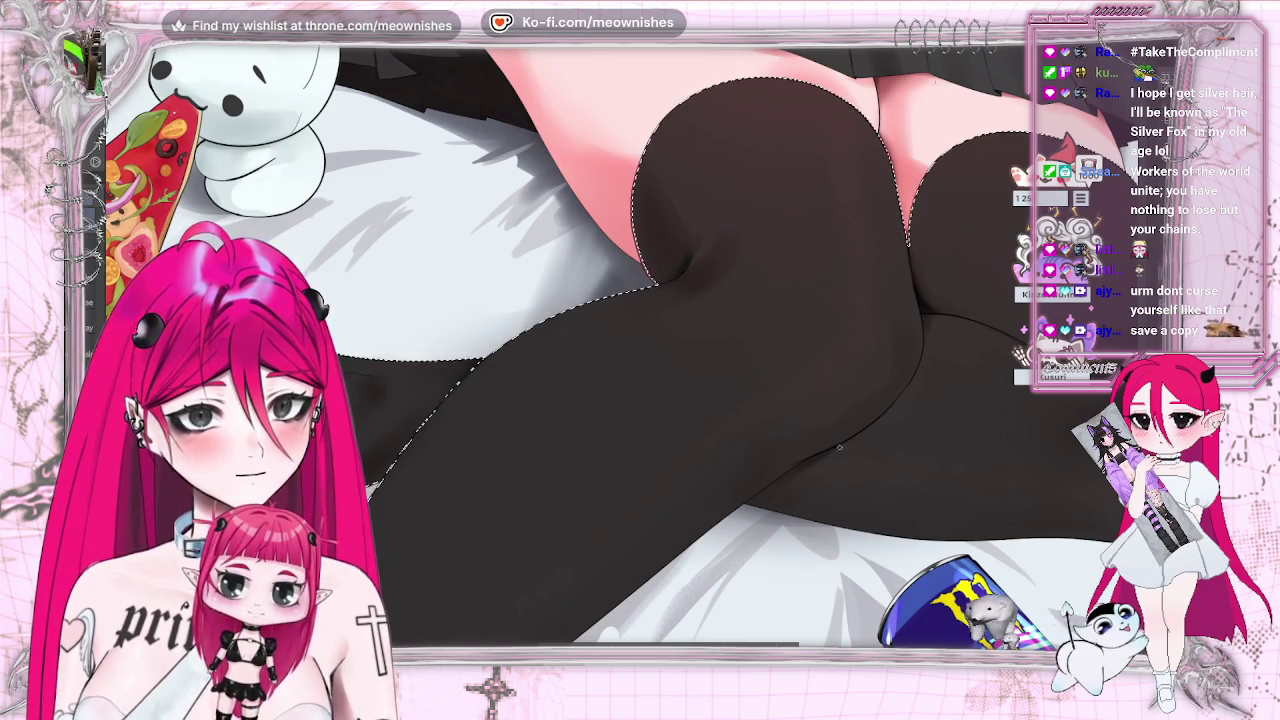
{"action": "key", "text": "ctrl+0"}
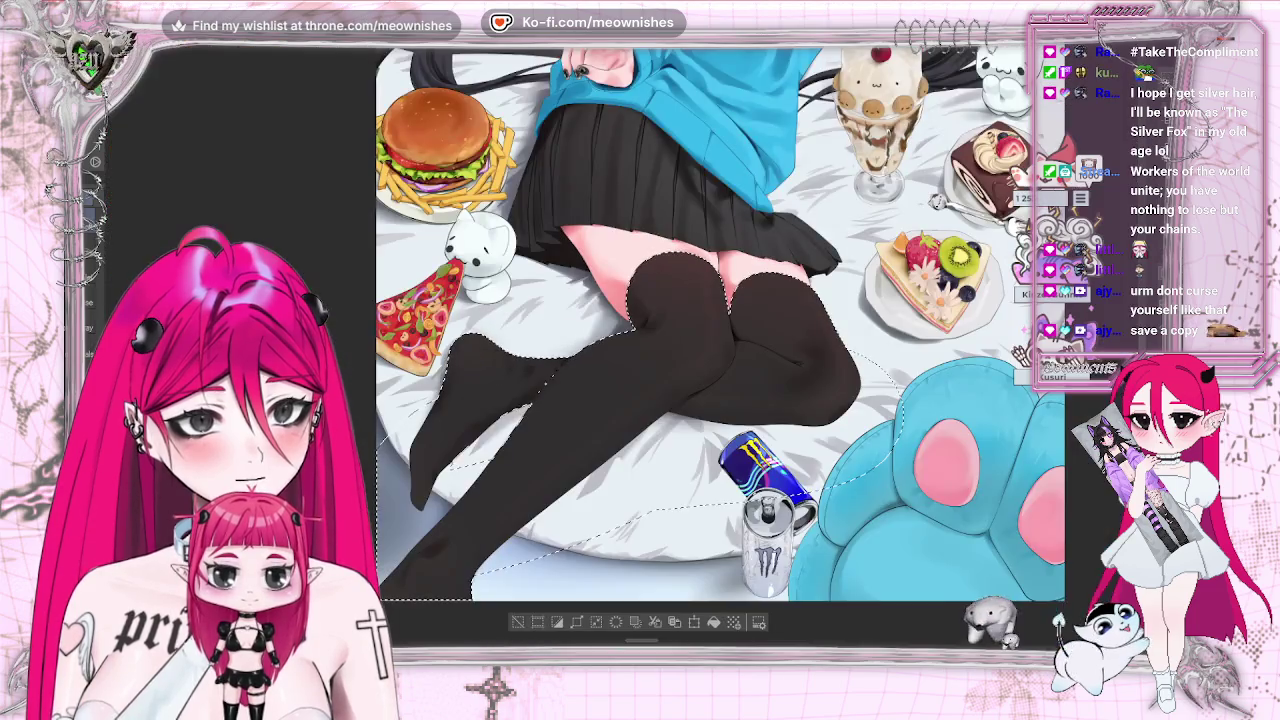
{"action": "key", "text": "ctrl+minus"}
{"action": "key", "text": "ctrl+plus"}
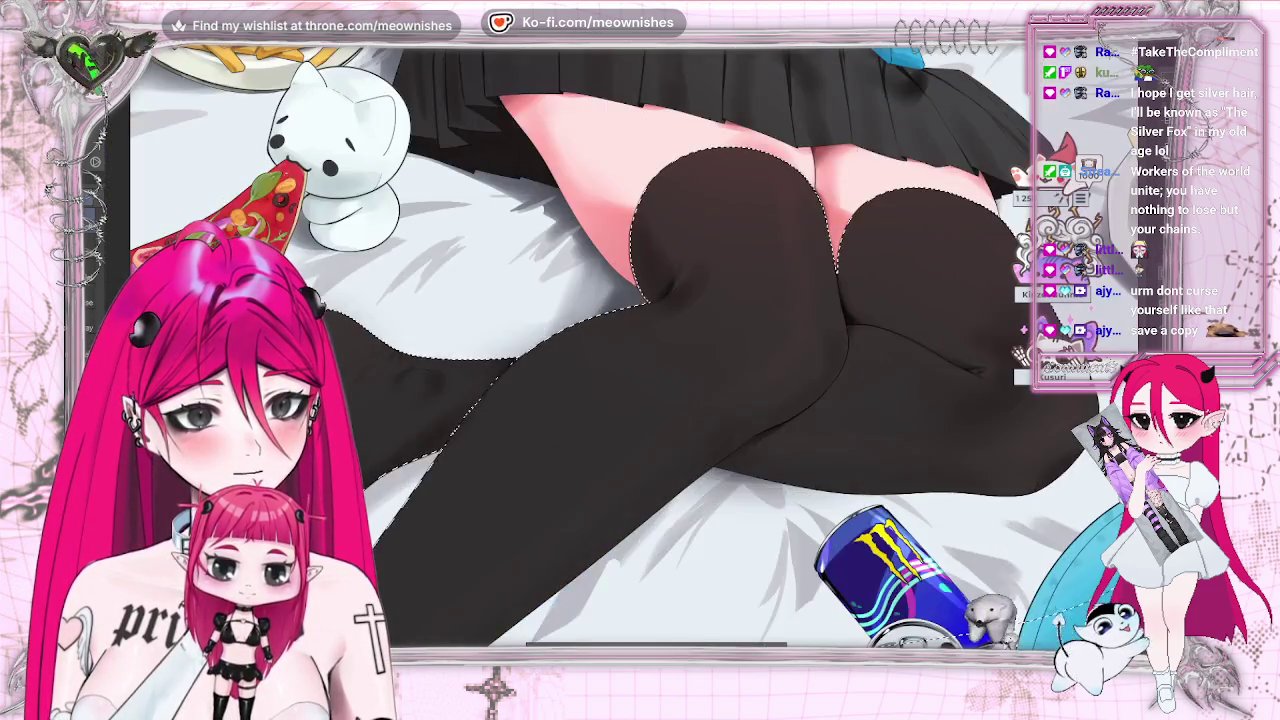
{"action": "key", "text": "ctrl+plus"}
- Scroll around the legs, mirror the view, and fit the whole artwork in the window
{"action": "scroll", "coordinate": [640, 350], "scroll_direction": "down", "scroll_amount": 5}
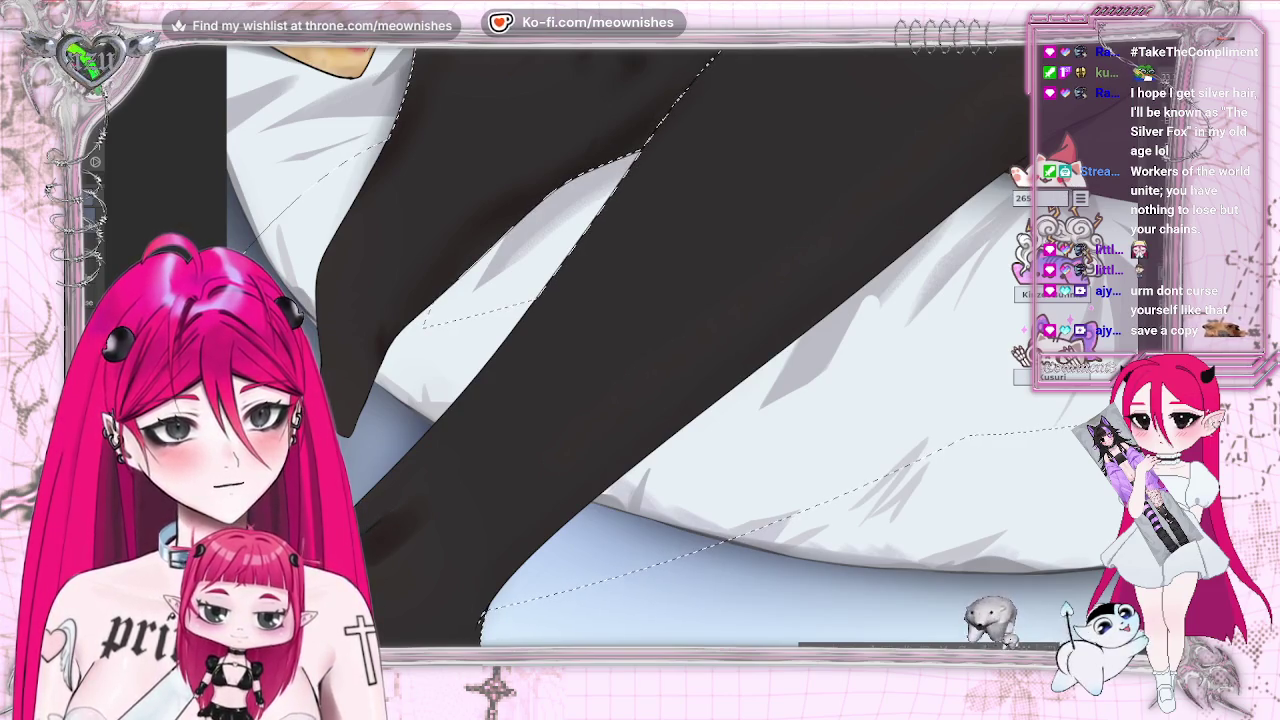
{"action": "scroll", "coordinate": [818, 239], "scroll_direction": "down", "scroll_amount": 2}
{"action": "scroll", "coordinate": [818, 239], "scroll_direction": "down", "scroll_amount": 3}
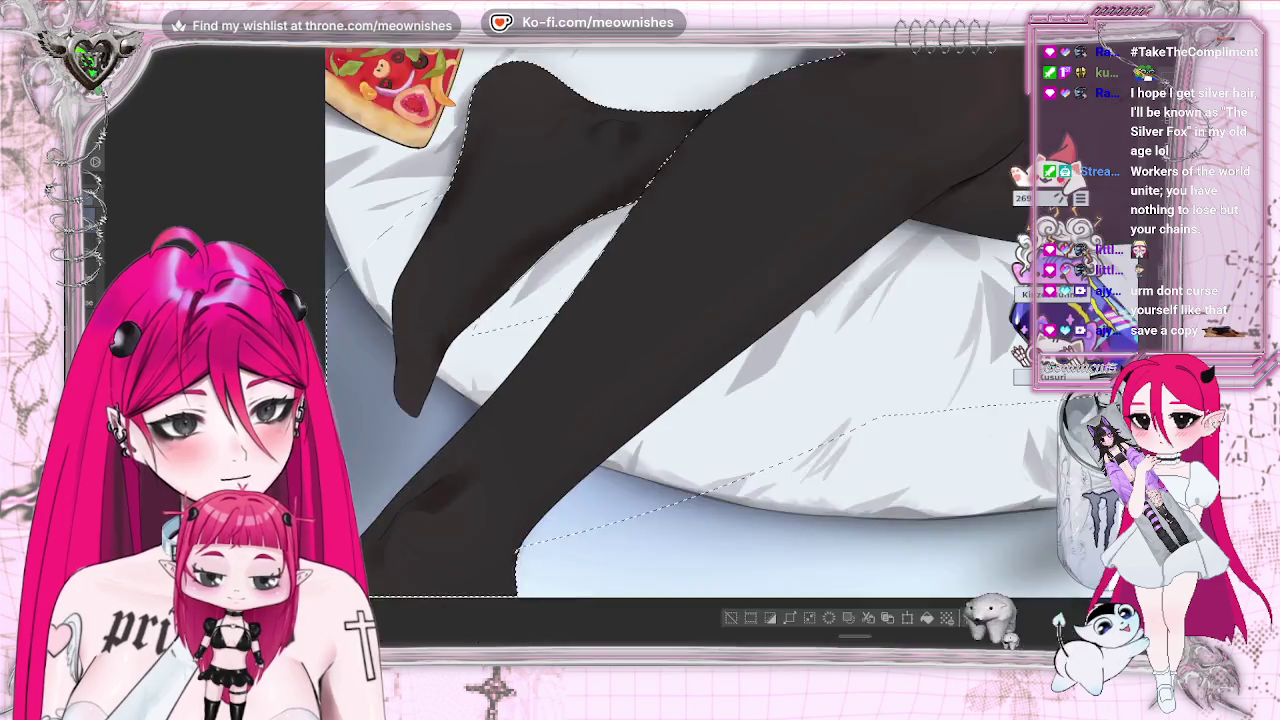
{"action": "scroll", "coordinate": [818, 239], "scroll_direction": "up", "scroll_amount": 5}
{"action": "scroll", "coordinate": [700, 350], "scroll_direction": "up", "scroll_amount": 1}
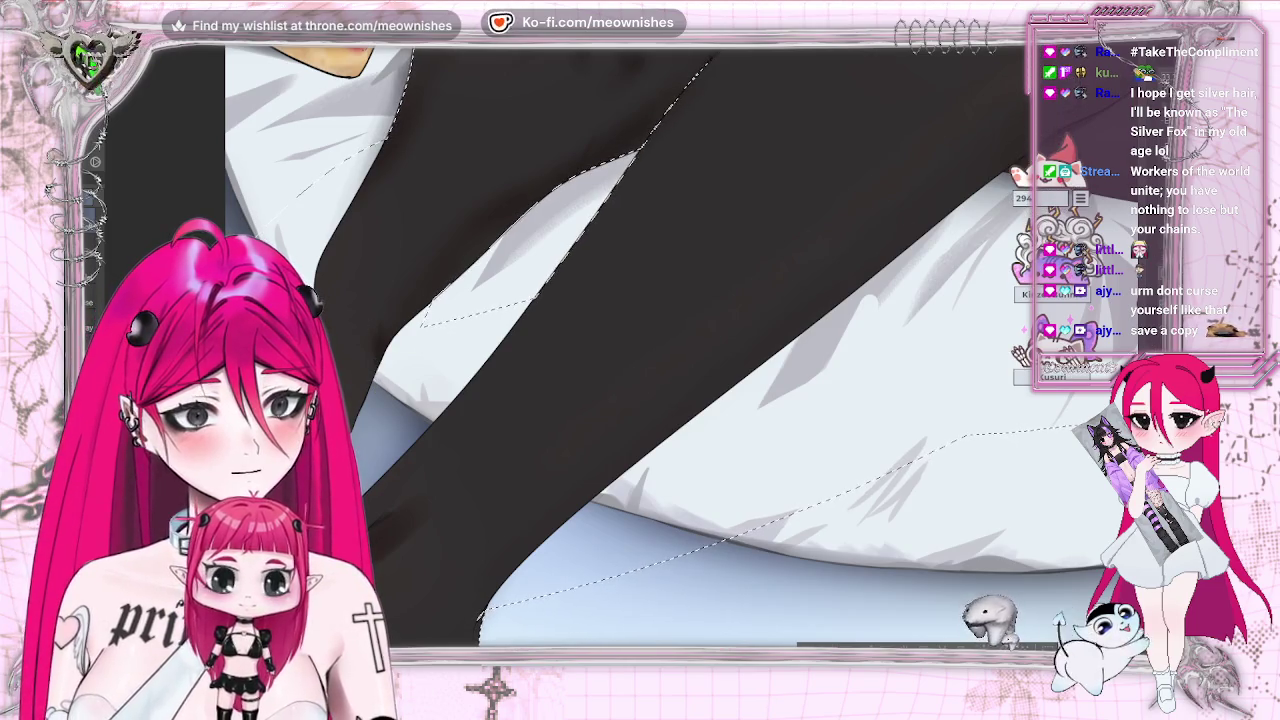
{"action": "scroll", "coordinate": [600, 350], "scroll_direction": "up", "scroll_amount": 3}
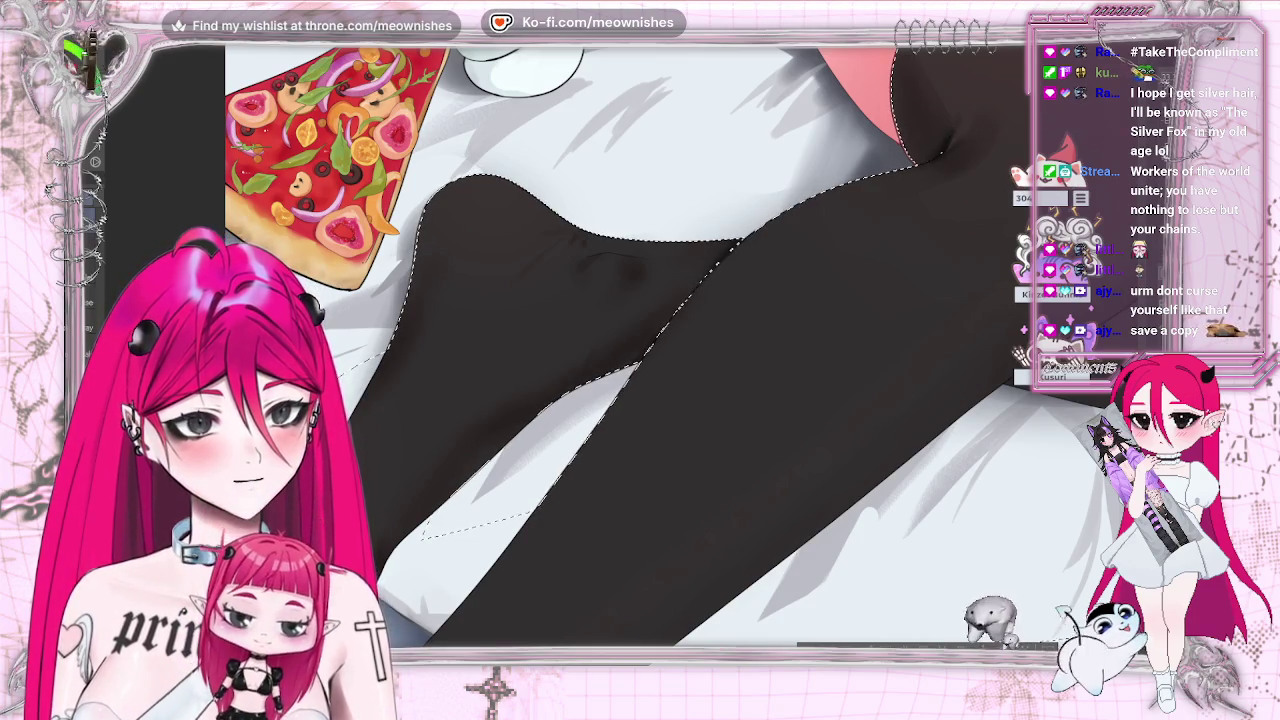
{"action": "scroll", "coordinate": [560, 350], "scroll_direction": "right", "scroll_amount": 5}
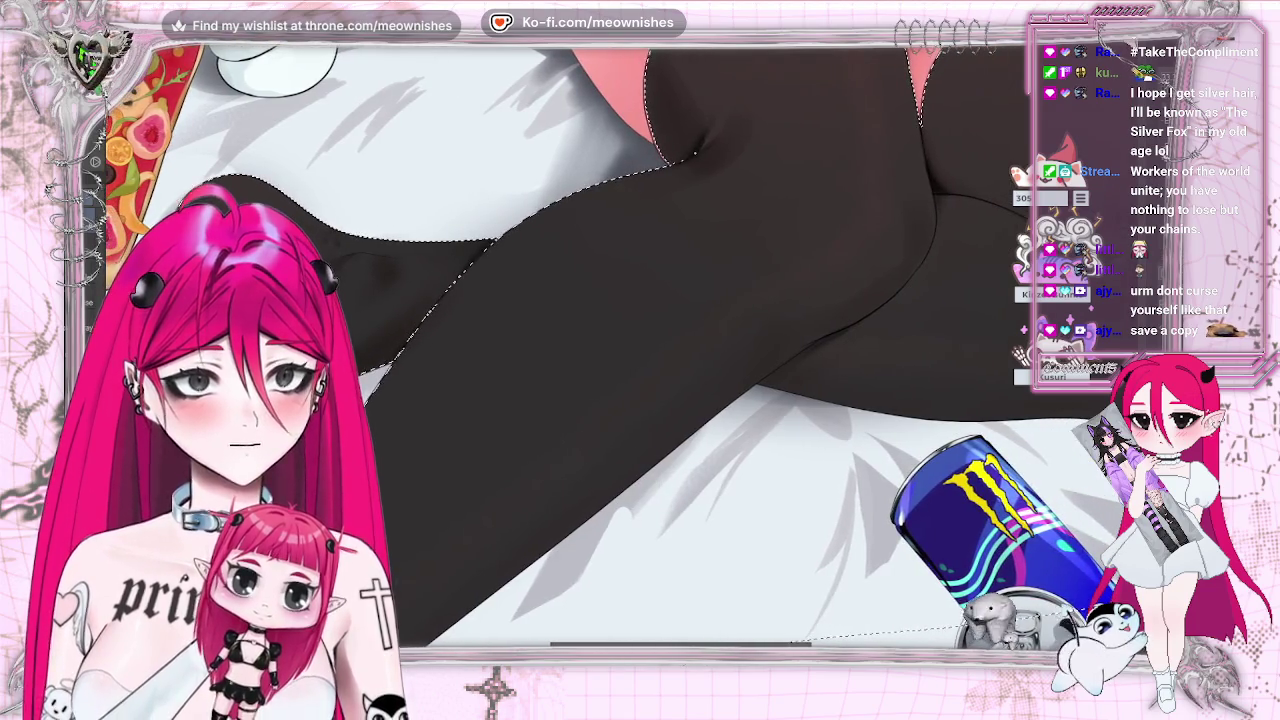
{"action": "scroll", "coordinate": [692, 152], "scroll_direction": "right", "scroll_amount": 2}
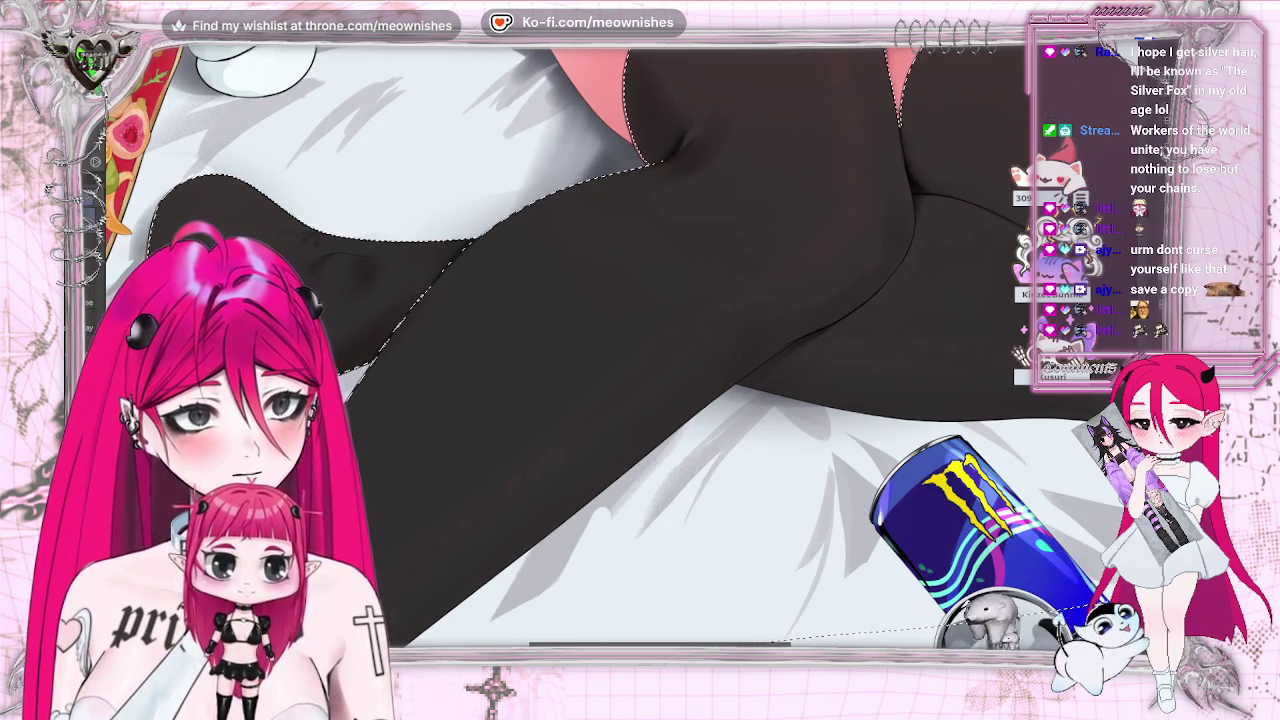
{"action": "key", "text": "h"}
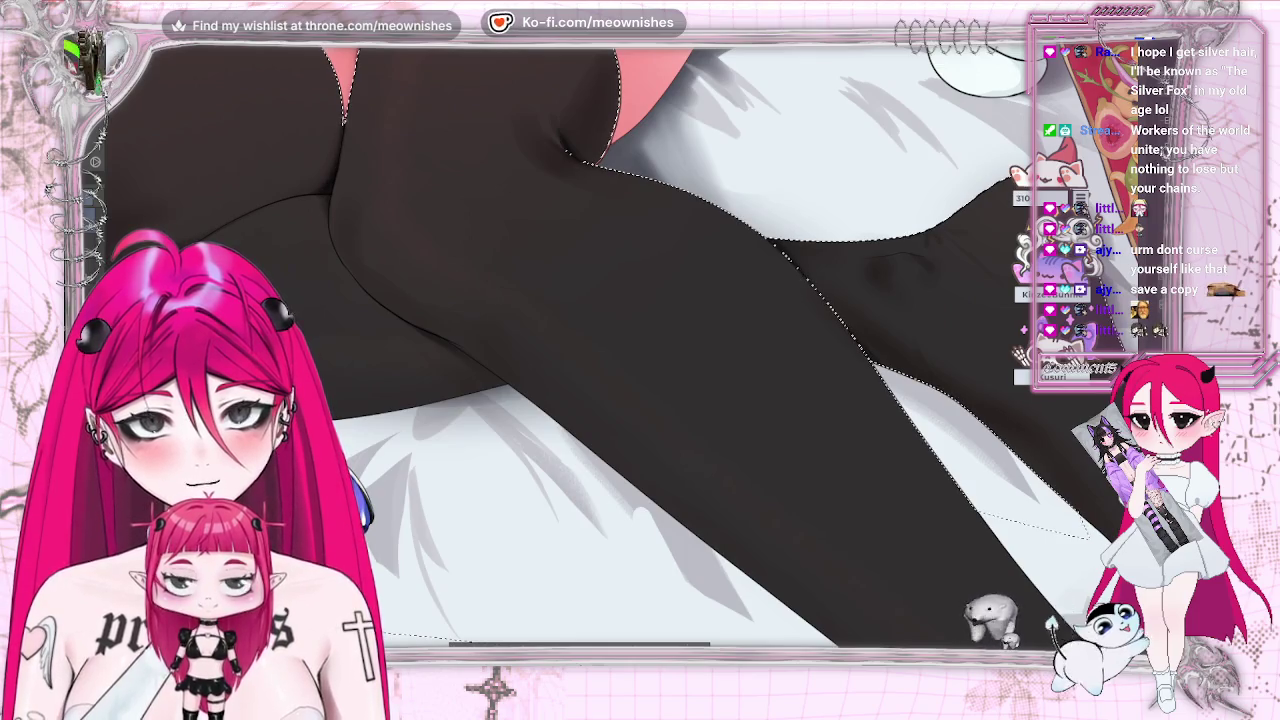
{"action": "key", "text": "ctrl+0"}
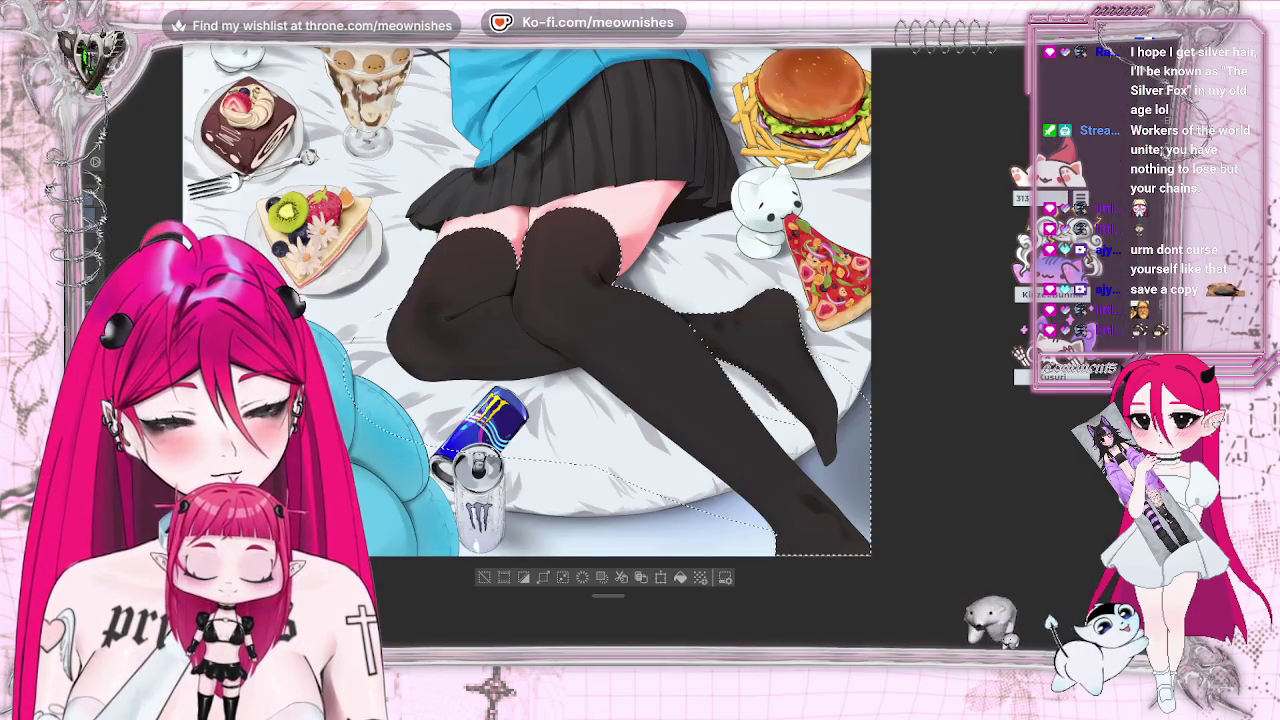
- Zoom to the knees and energy can, then clear the stockings selection with Ctrl+D
{"action": "key", "text": "ctrl+plus"}
{"action": "key", "text": "ctrl+plus"}
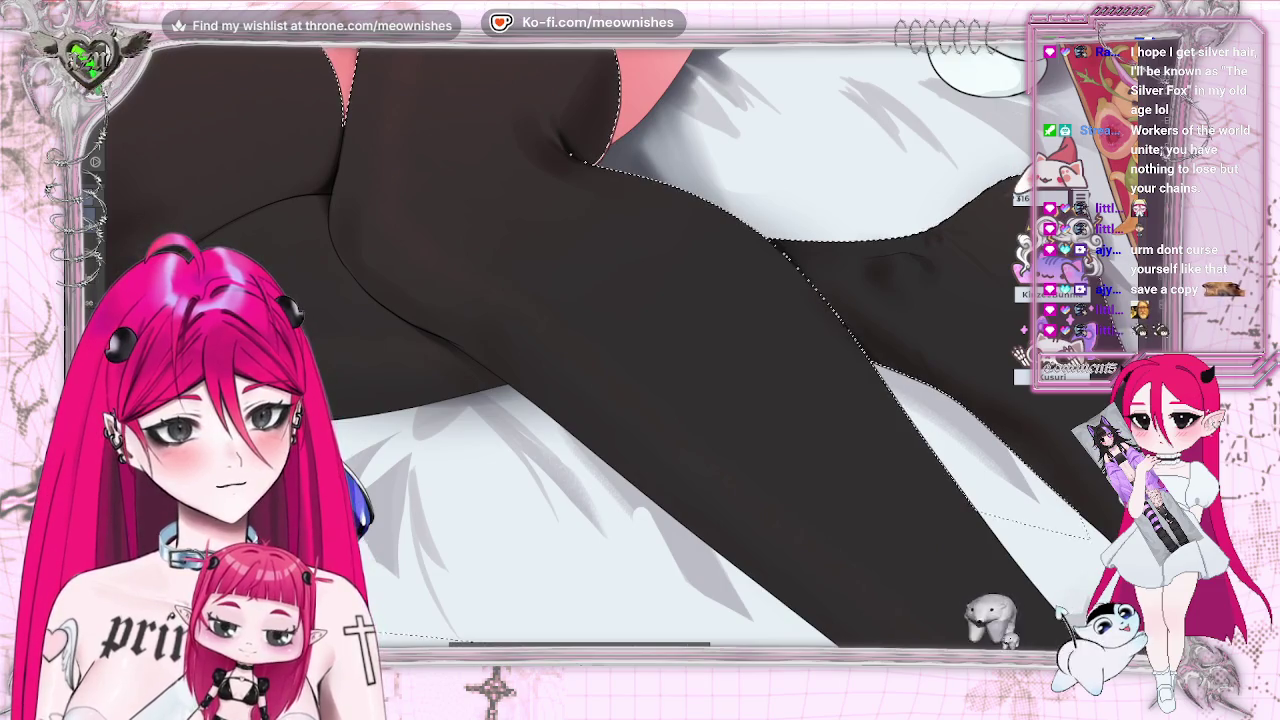
{"action": "key", "text": "ctrl+minus"}
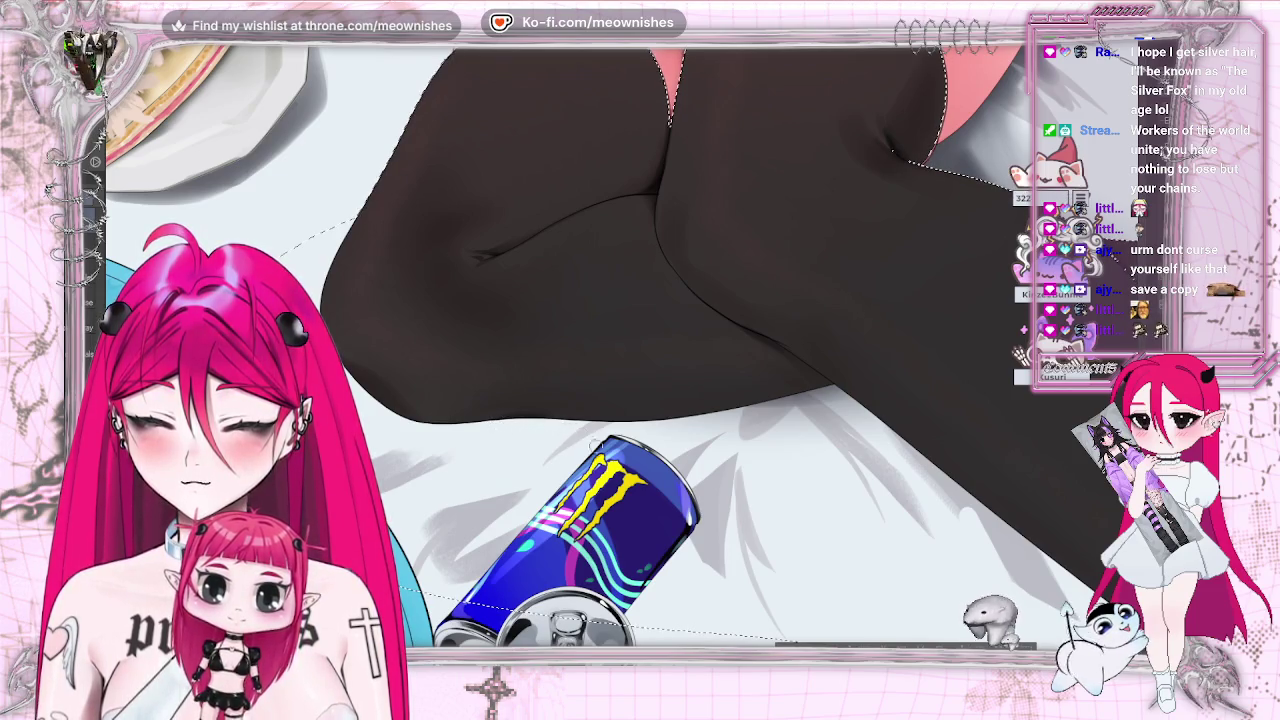
{"action": "key", "text": "ctrl+d"}
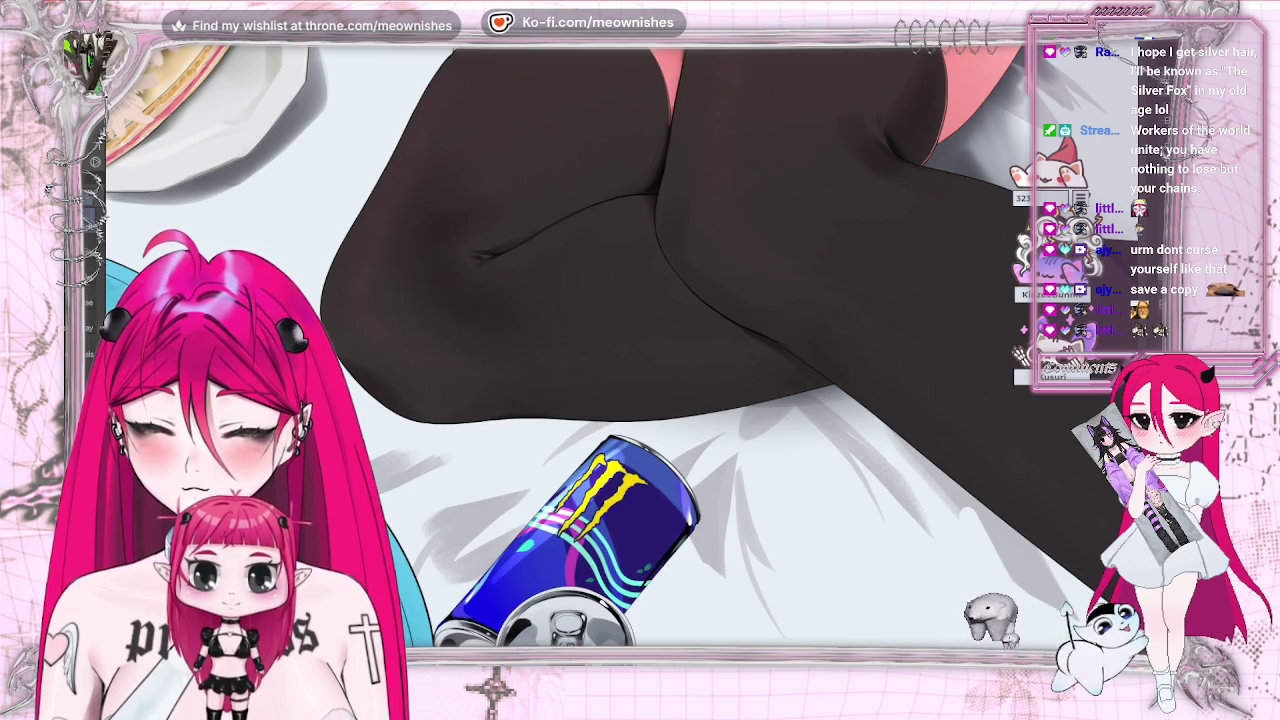
{"action": "key", "text": "h"}
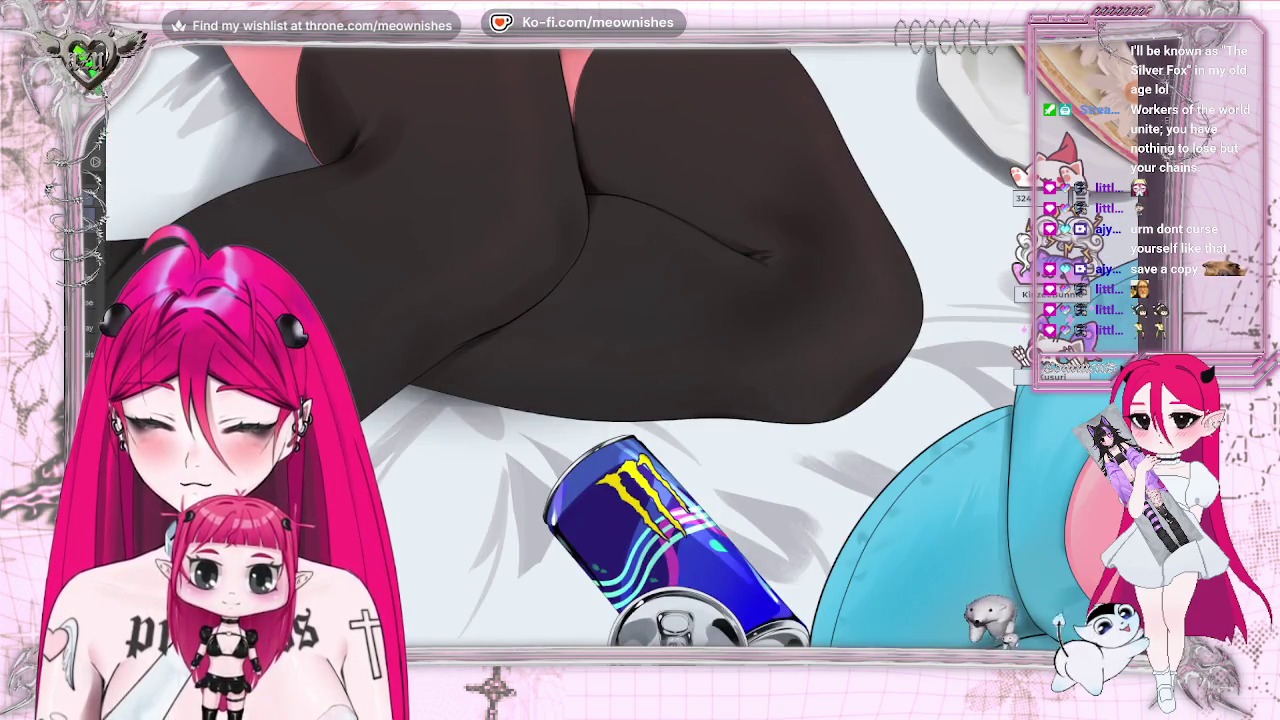
{"action": "scroll", "coordinate": [608, 250], "scroll_direction": "down", "scroll_amount": 3}
{"action": "scroll", "coordinate": [608, 250], "scroll_direction": "down", "scroll_amount": 2}
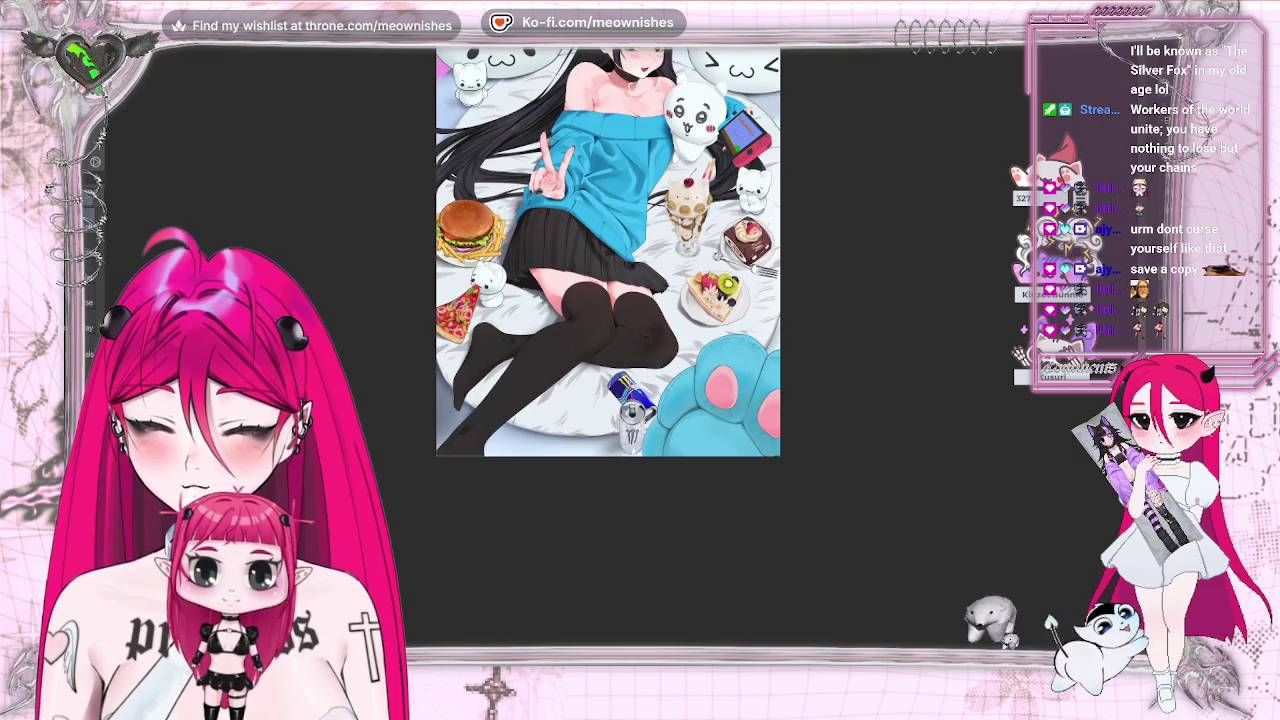
{"action": "scroll", "coordinate": [620, 339], "scroll_direction": "up", "scroll_amount": 2}
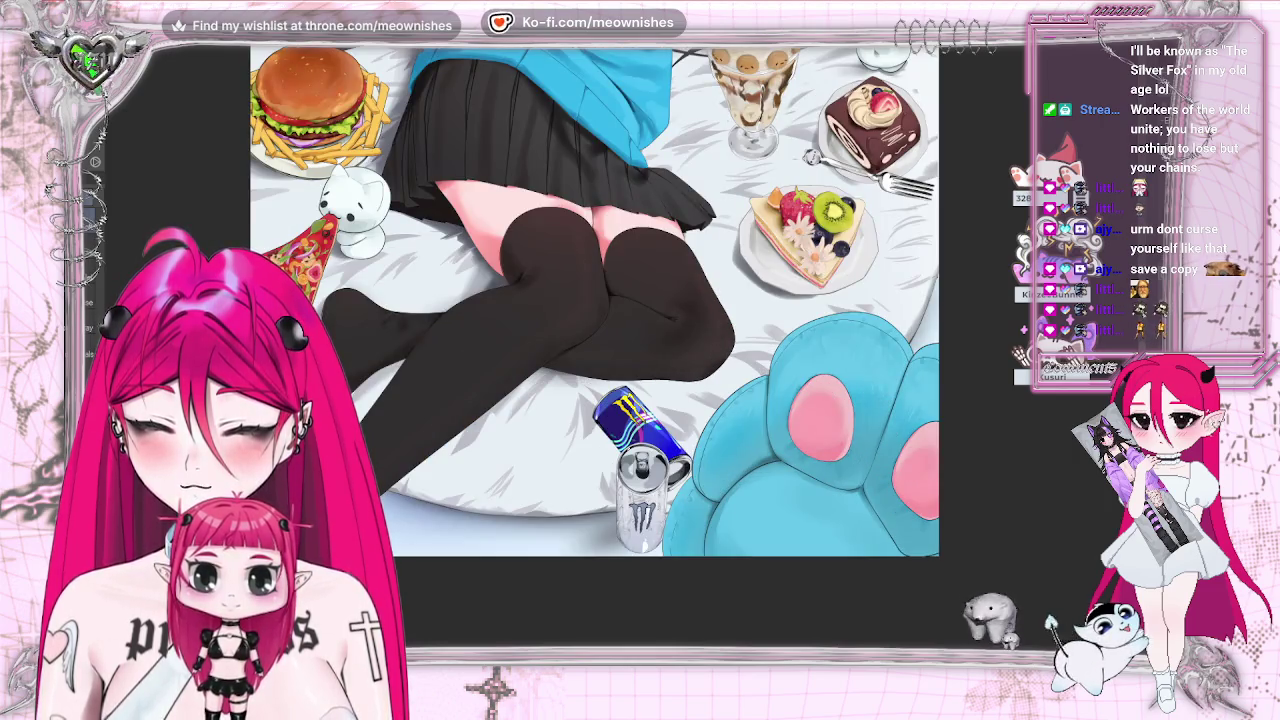
{"action": "scroll", "coordinate": [625, 340], "scroll_direction": "up", "scroll_amount": 2}
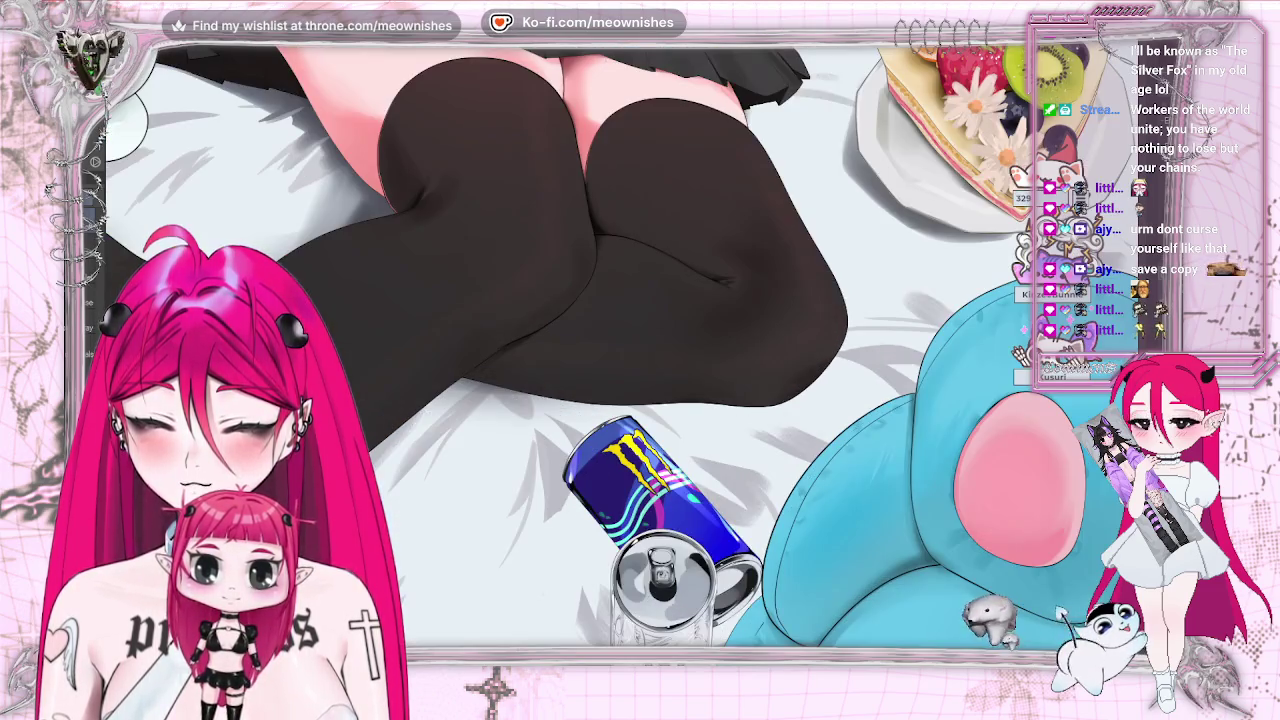
{"action": "scroll", "coordinate": [580, 340], "scroll_direction": "down", "scroll_amount": 2}
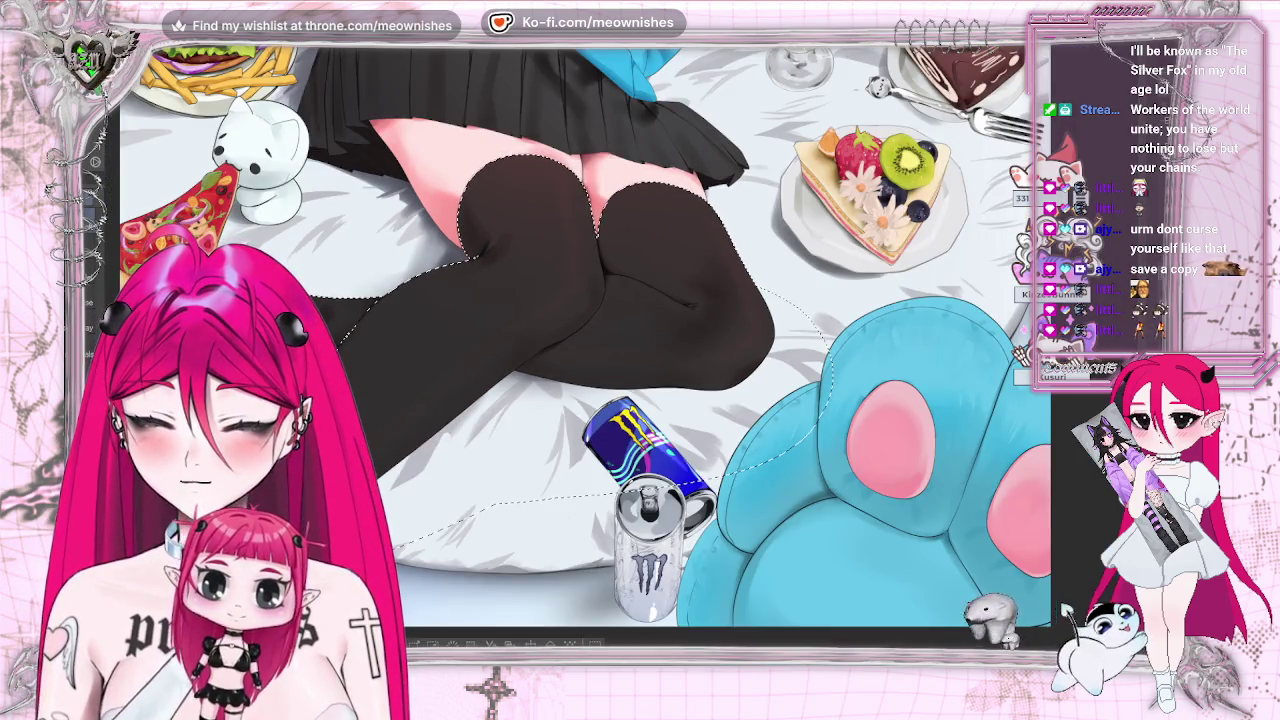
{"action": "key", "text": "ctrl+d"}
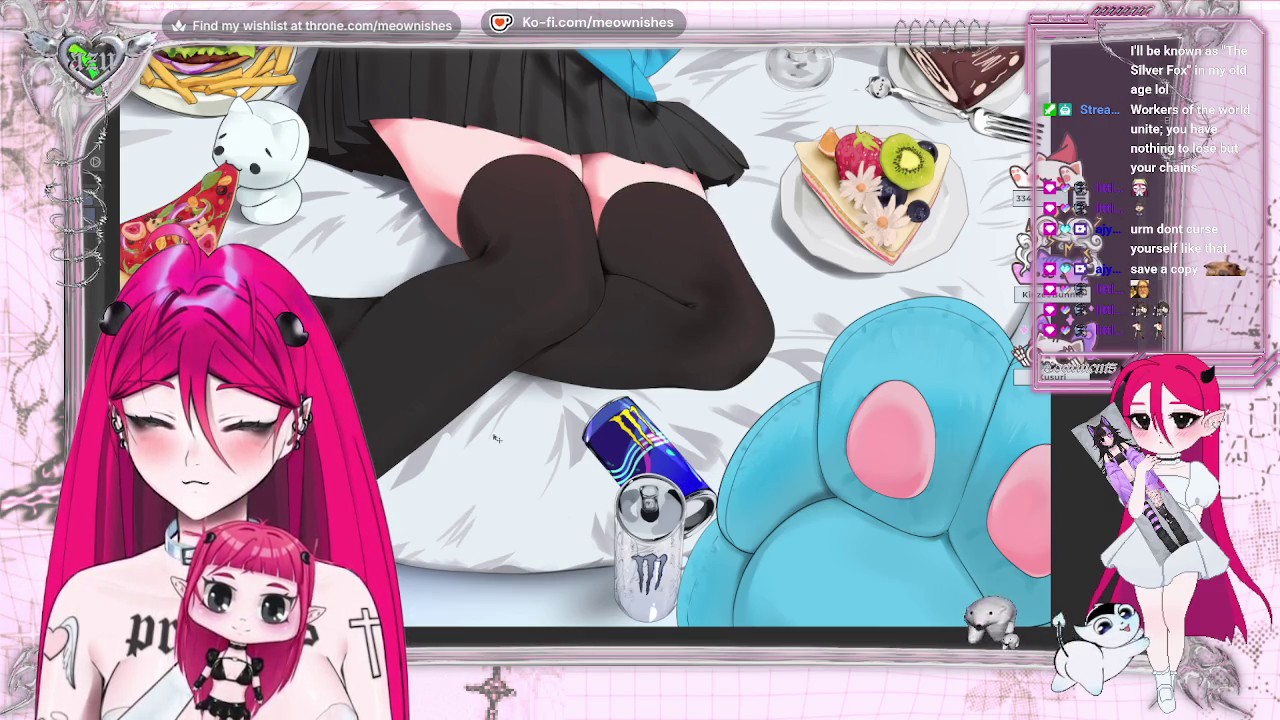
{"action": "scroll", "coordinate": [600, 330], "scroll_direction": "up", "scroll_amount": 2}
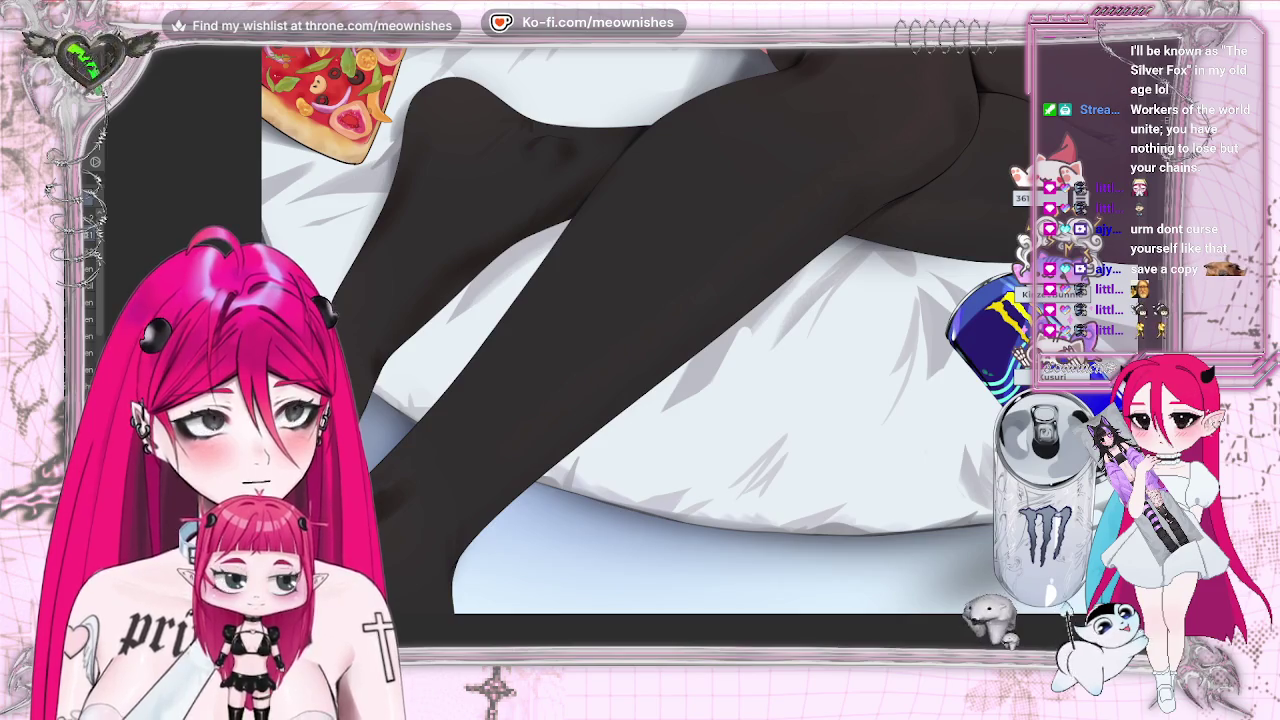
{"action": "key", "text": "ctrl+0"}
{"action": "scroll", "coordinate": [616, 340], "scroll_direction": "up", "scroll_amount": 3}
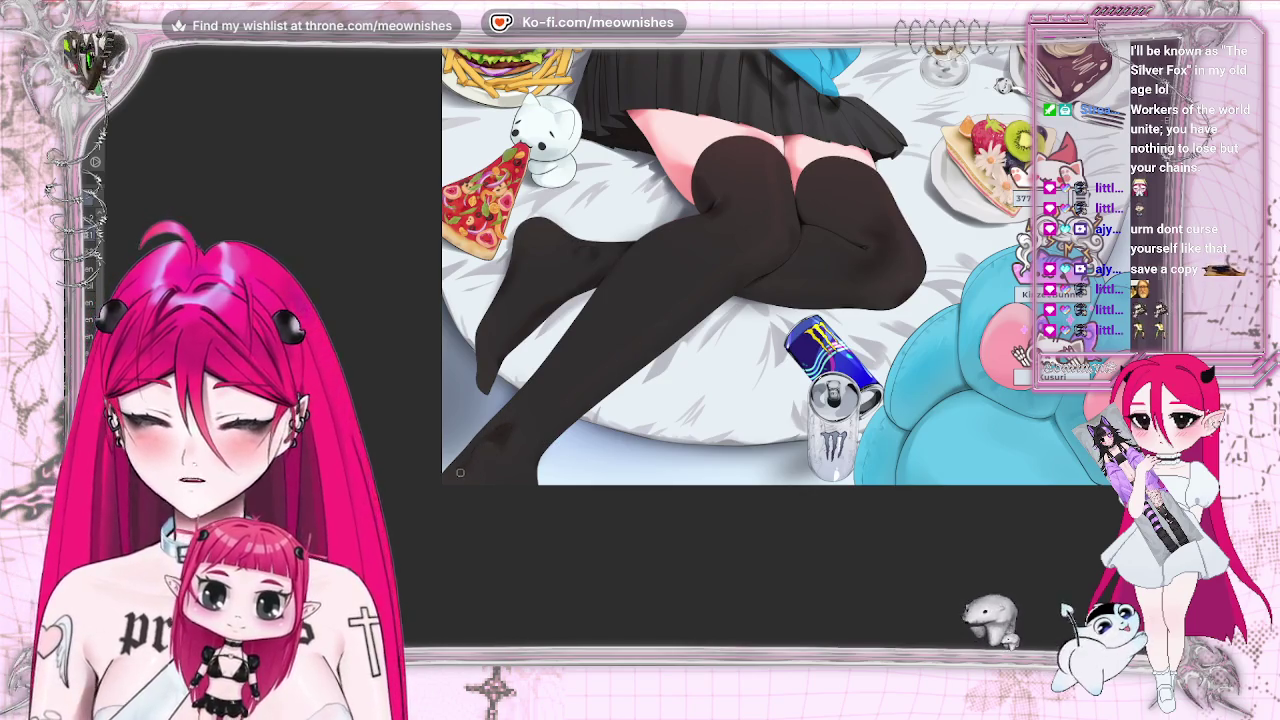
{"action": "key", "text": "h"}
{"action": "key", "text": "h"}
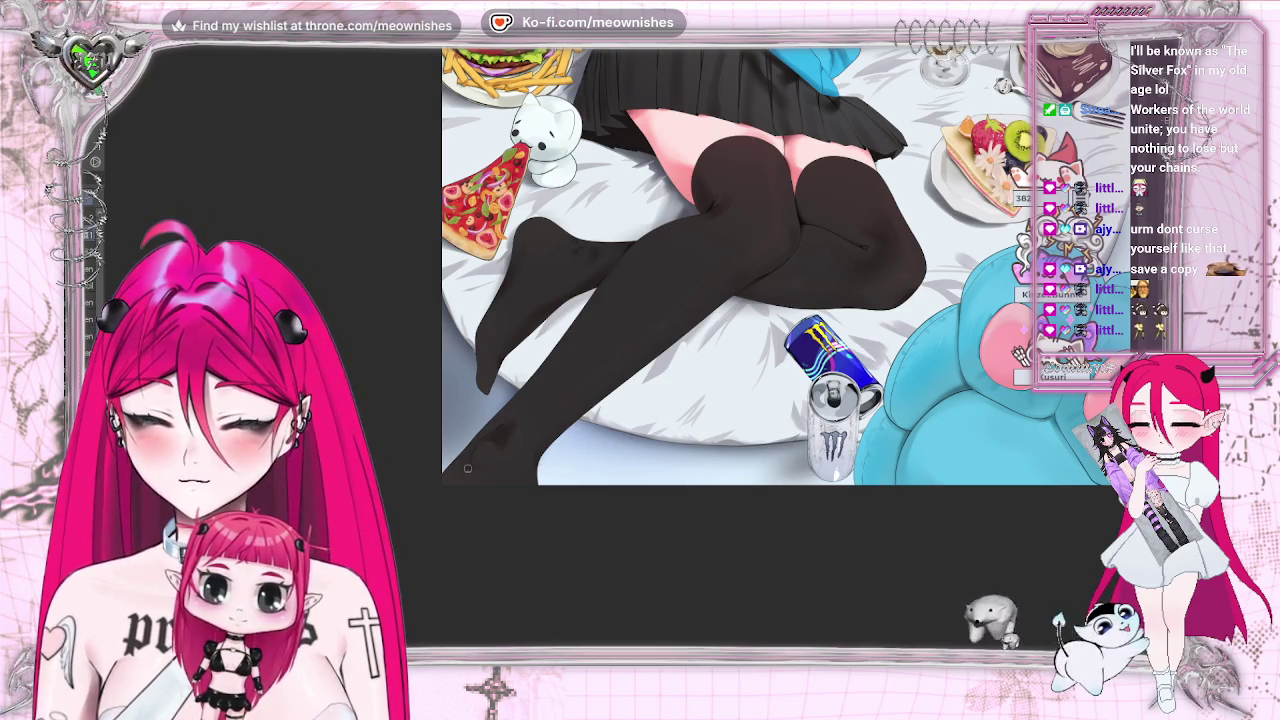
{"action": "key", "text": "ctrl+0"}
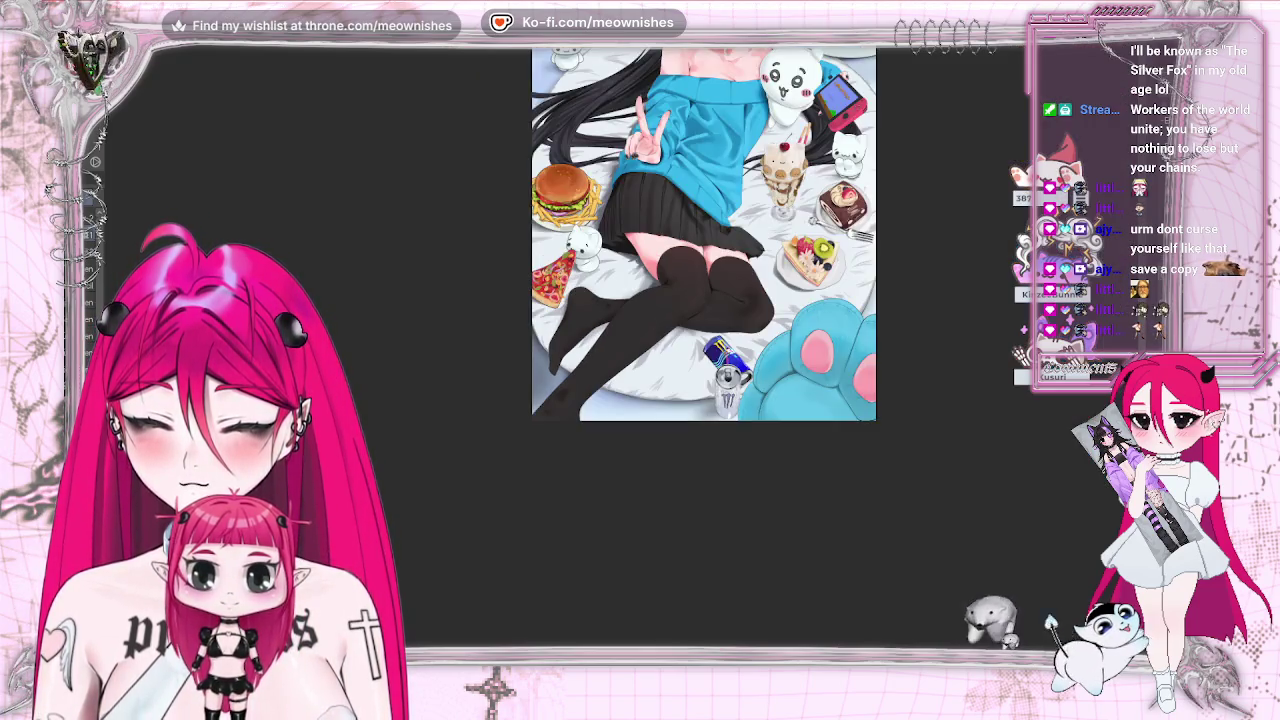
- Zoom repeatedly between the full illustration and the legs and energy-drink can
{"action": "key", "text": "ctrl+0"}
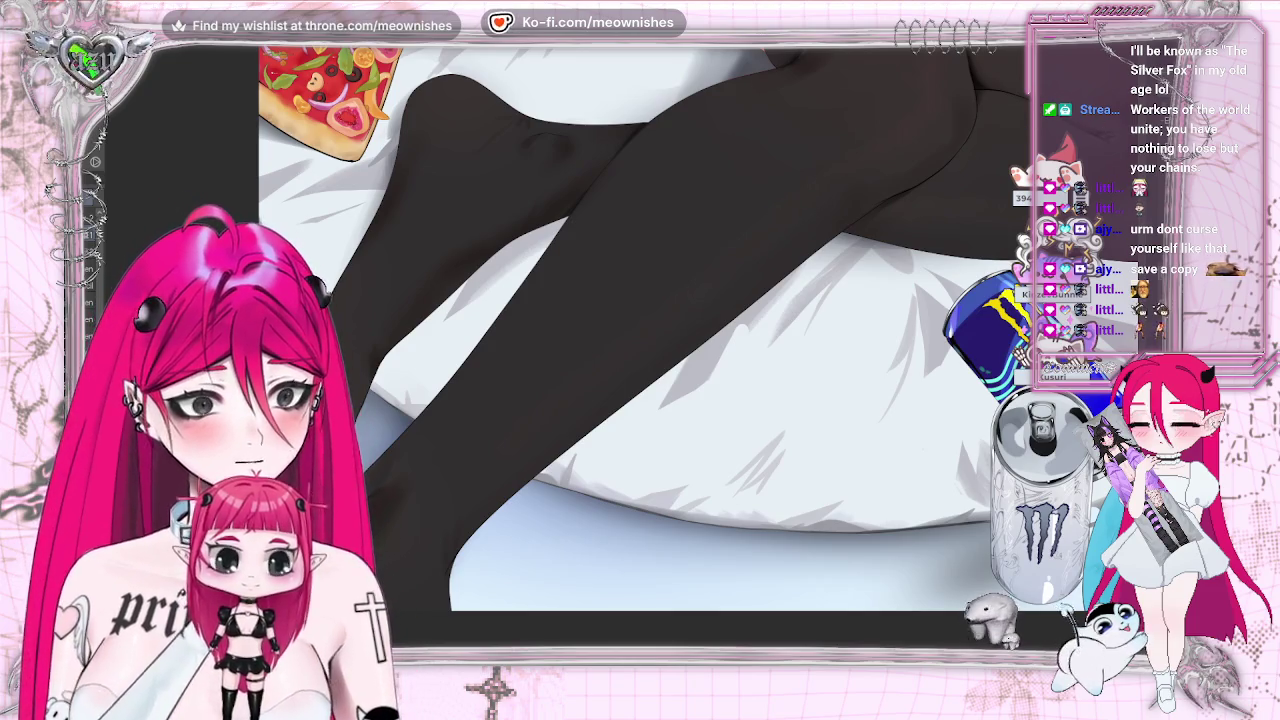
{"action": "key", "text": "ctrl+0"}
{"action": "key", "text": "ctrl+plus"}
{"action": "key", "text": "ctrl+plus"}
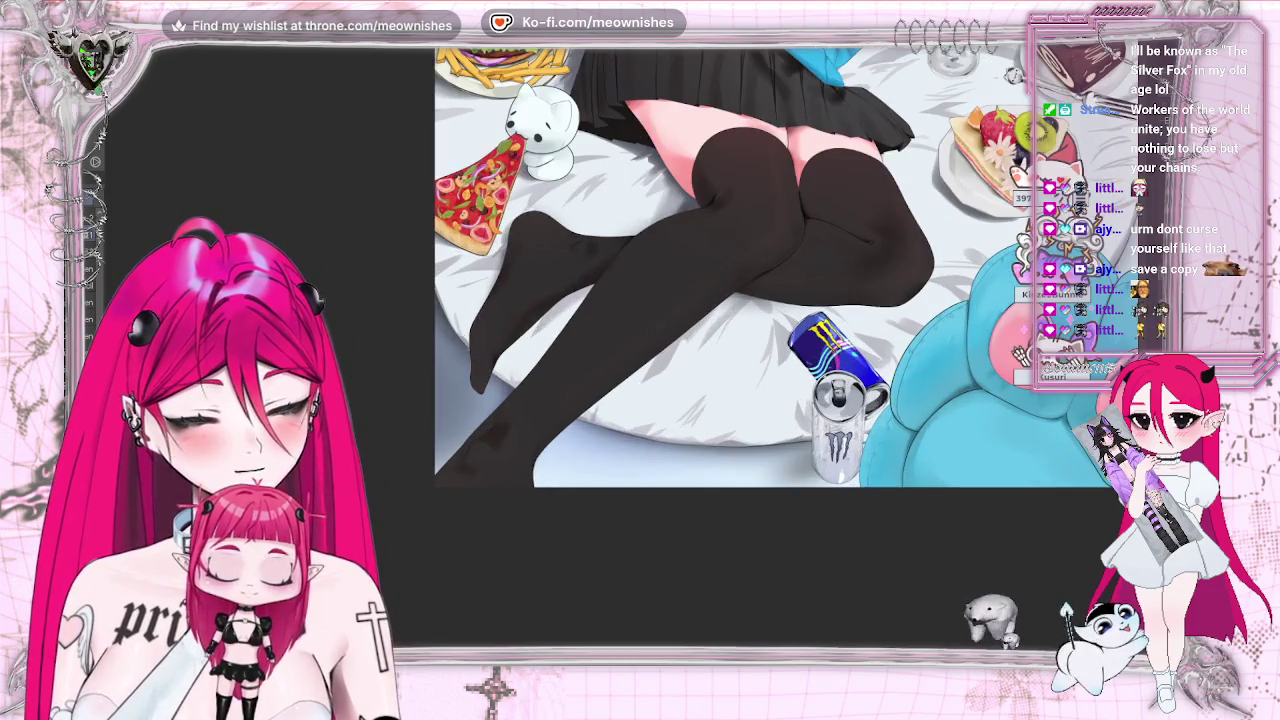
{"action": "key", "text": "ctrl+0"}
{"action": "key", "text": "ctrl+minus"}
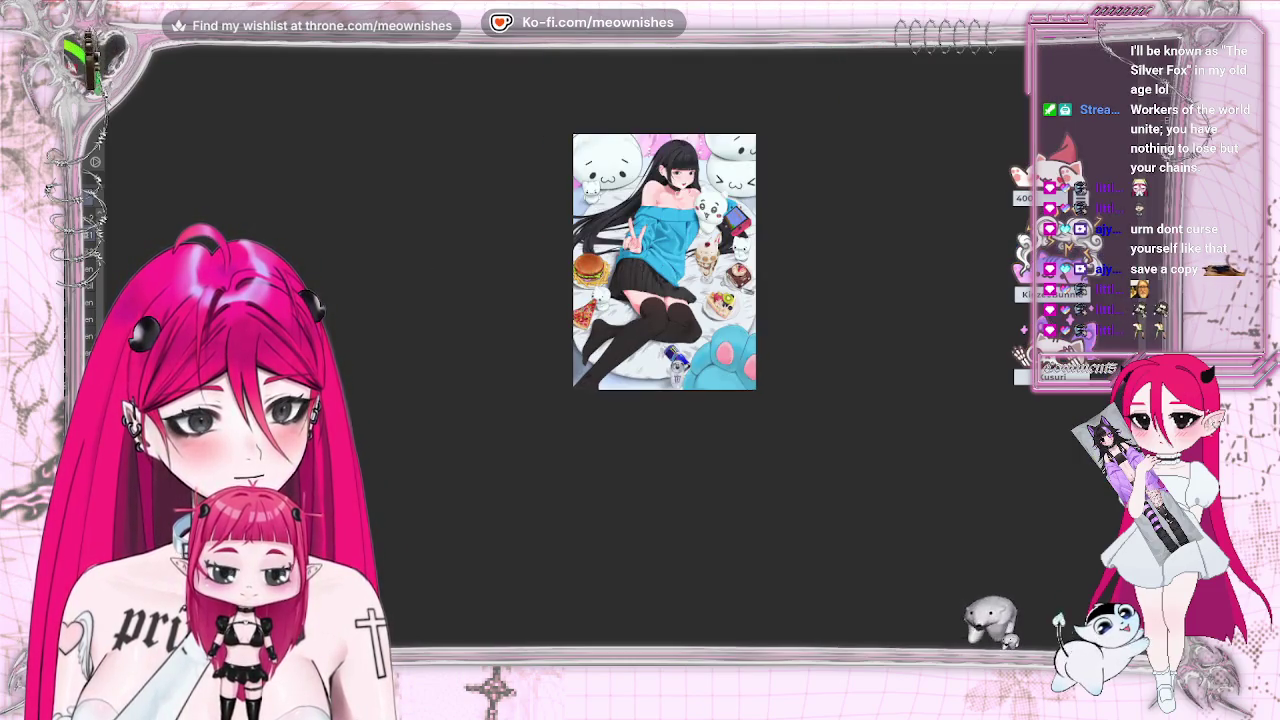
{"action": "key", "text": "ctrl+plus"}
{"action": "key", "text": "ctrl+plus"}
{"action": "key", "text": "ctrl+plus"}
{"action": "key", "text": "ctrl+plus"}
{"action": "scroll", "coordinate": [680, 300], "scroll_direction": "right", "scroll_amount": 3}
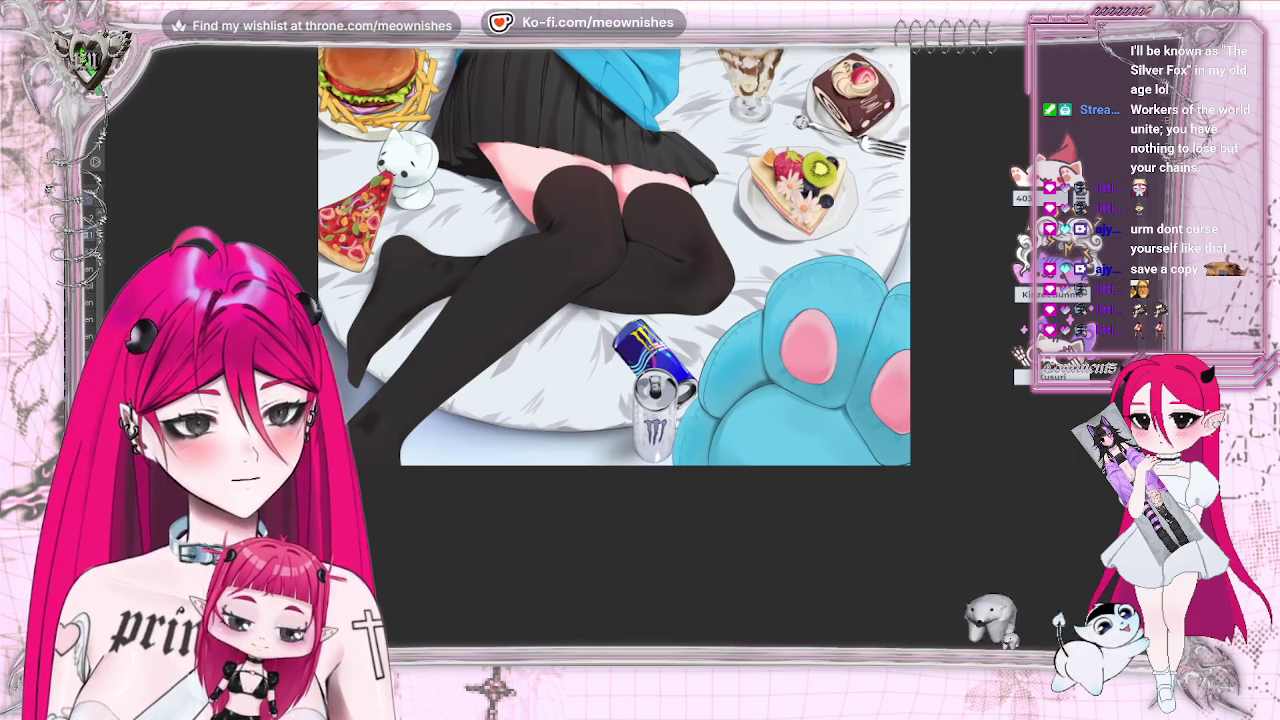
{"action": "key", "text": "ctrl+plus"}
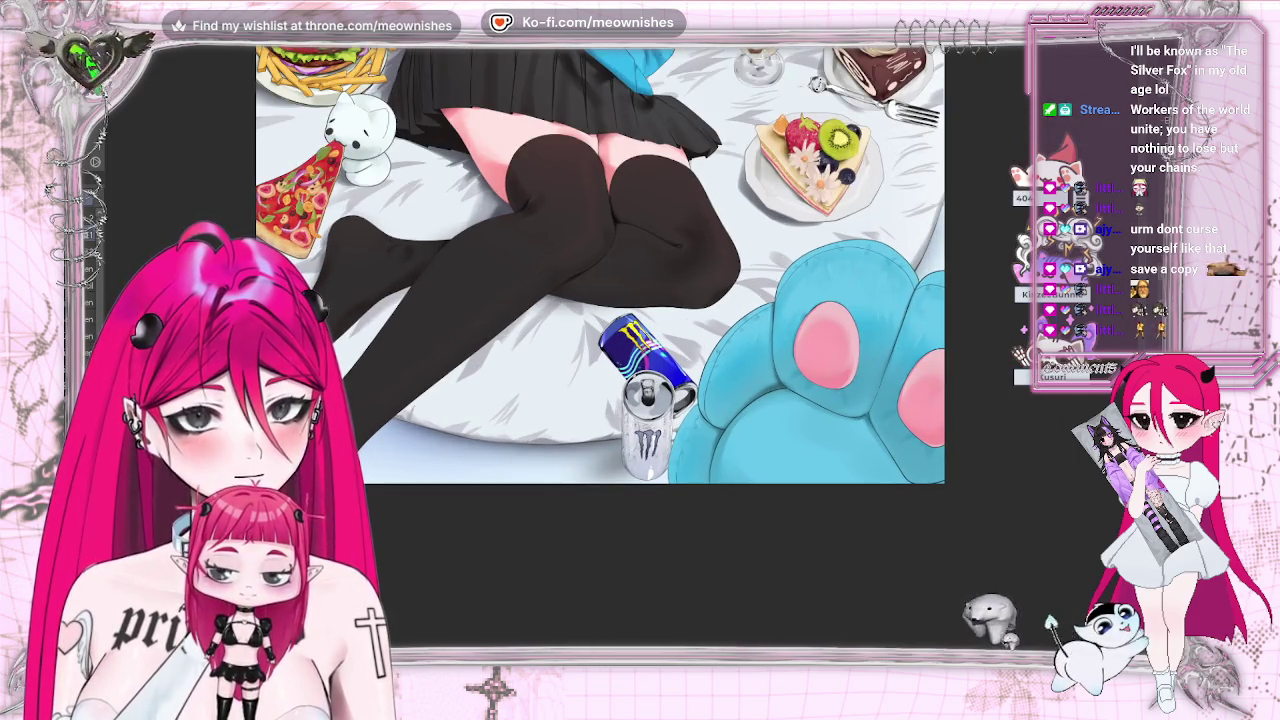
{"action": "key", "text": "ctrl+plus"}
{"action": "scroll", "coordinate": [622, 356], "scroll_direction": "up", "scroll_amount": 3}
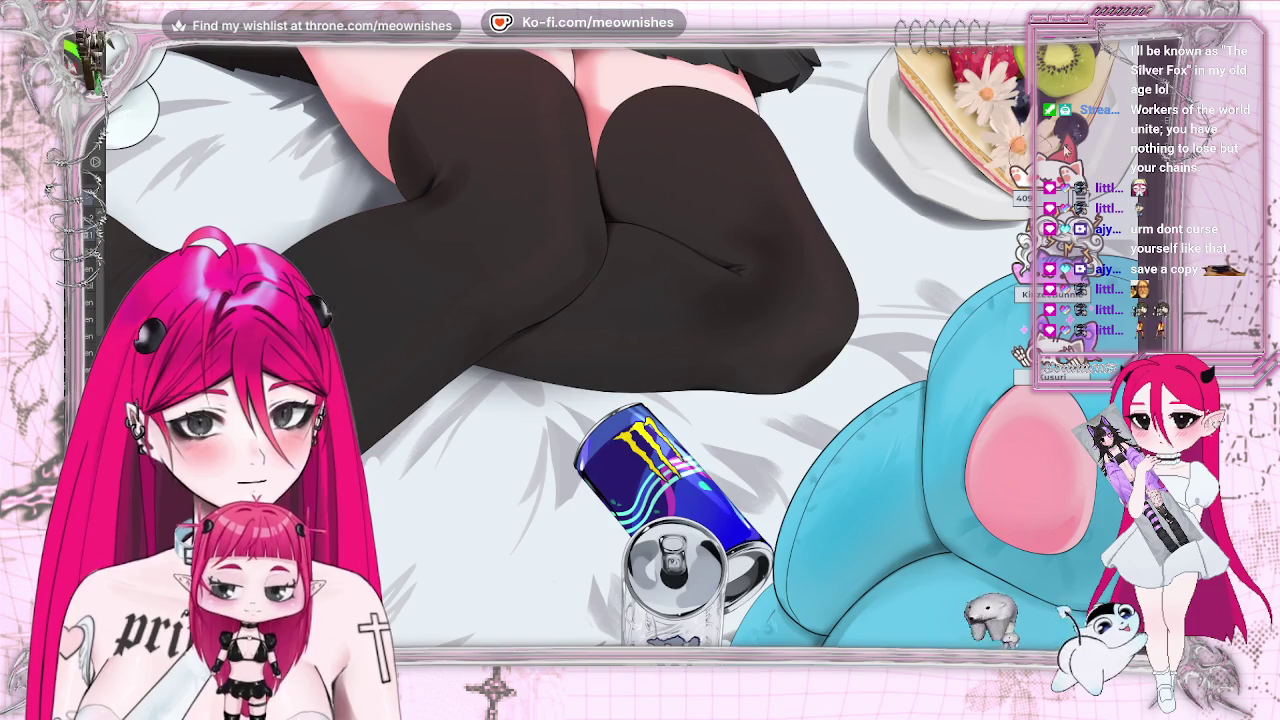
{"action": "key", "text": "ctrl+minus"}
{"action": "key", "text": "ctrl+minus"}
{"action": "key", "text": "ctrl+minus"}
{"action": "key", "text": "ctrl+plus"}
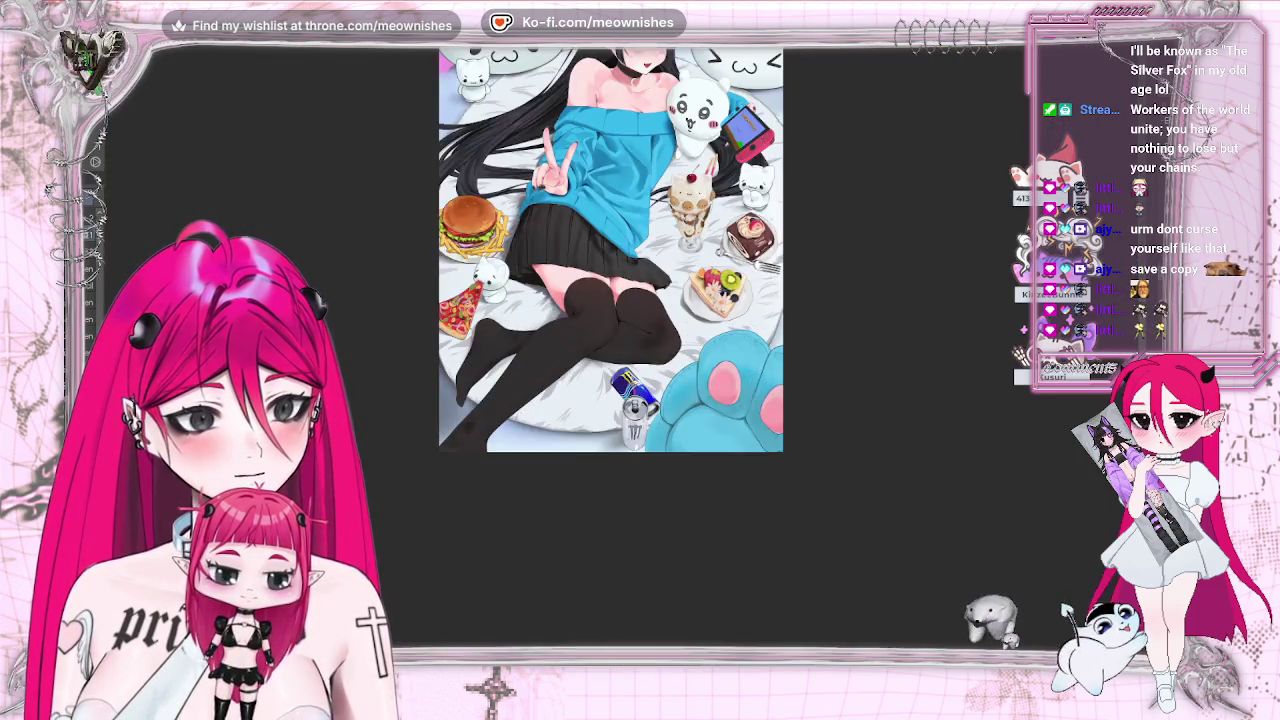
{"action": "key", "text": "ctrl+plus"}
{"action": "key", "text": "ctrl+plus"}
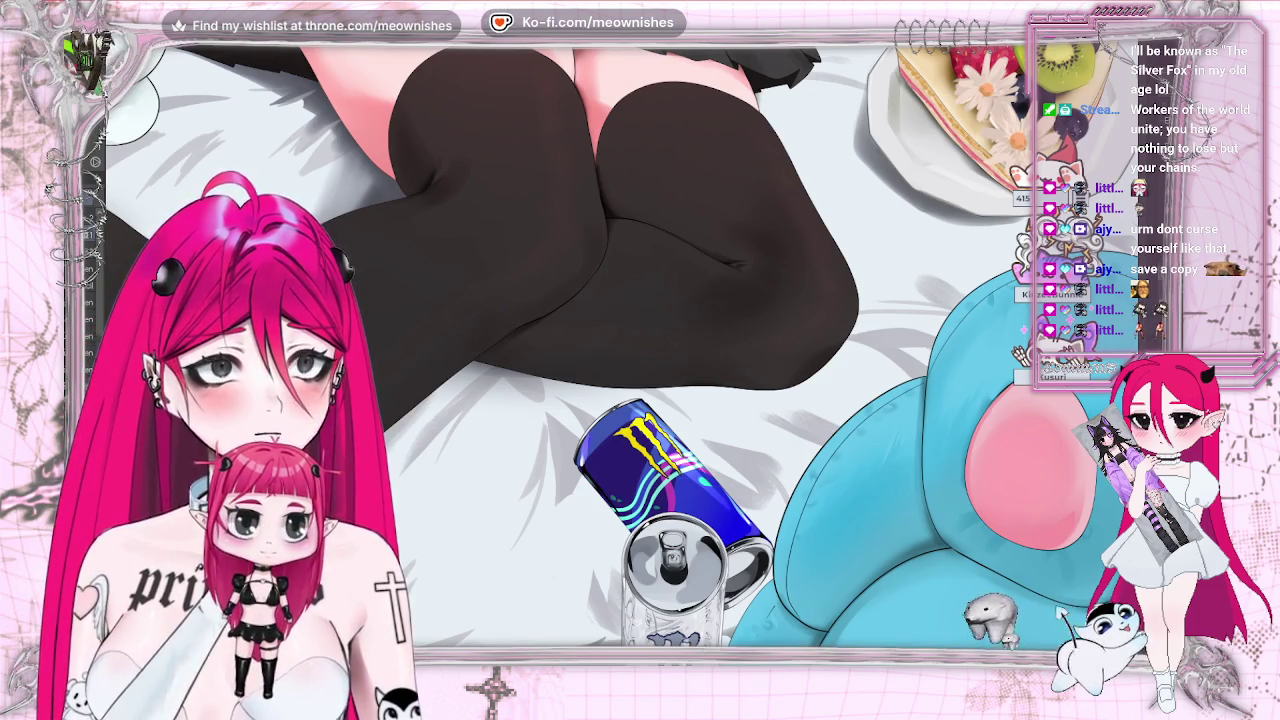
- Flip the canvas view horizontally to check the composition
{"action": "key", "text": "h"}
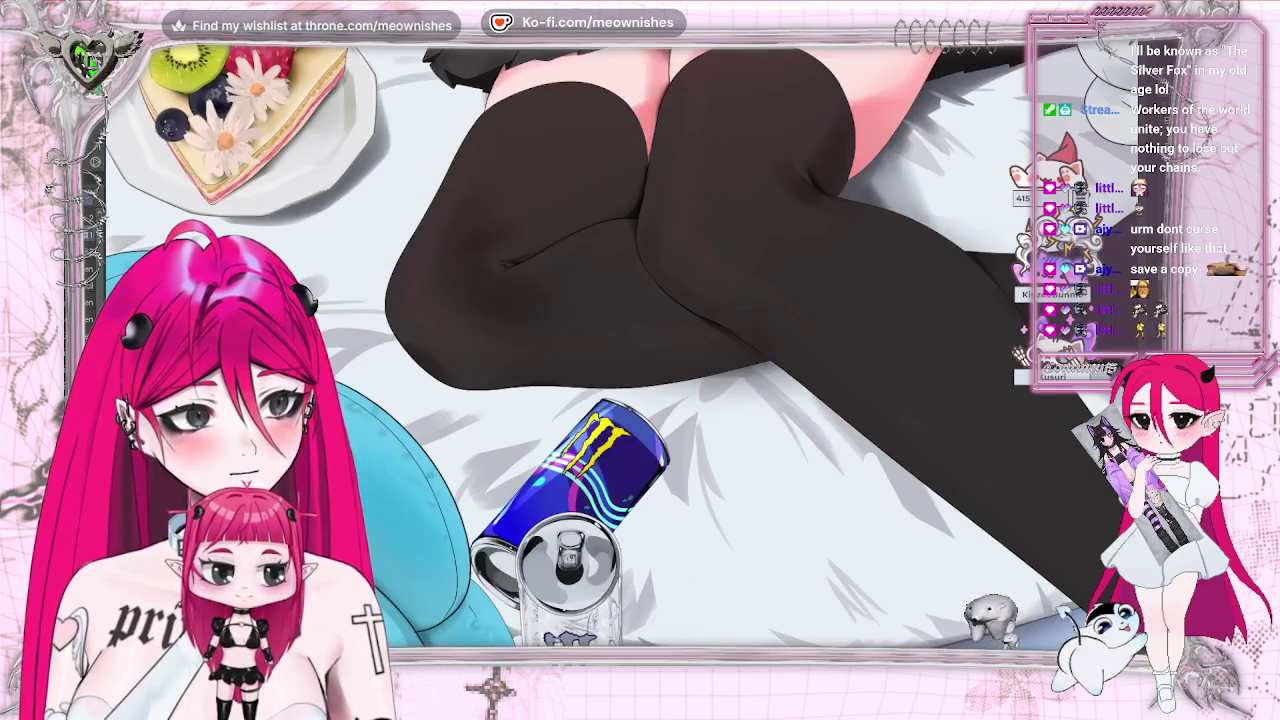
{"action": "scroll", "coordinate": [620, 370], "scroll_direction": "down", "scroll_amount": 4}
{"action": "scroll", "coordinate": [620, 370], "scroll_direction": "down", "scroll_amount": 3}
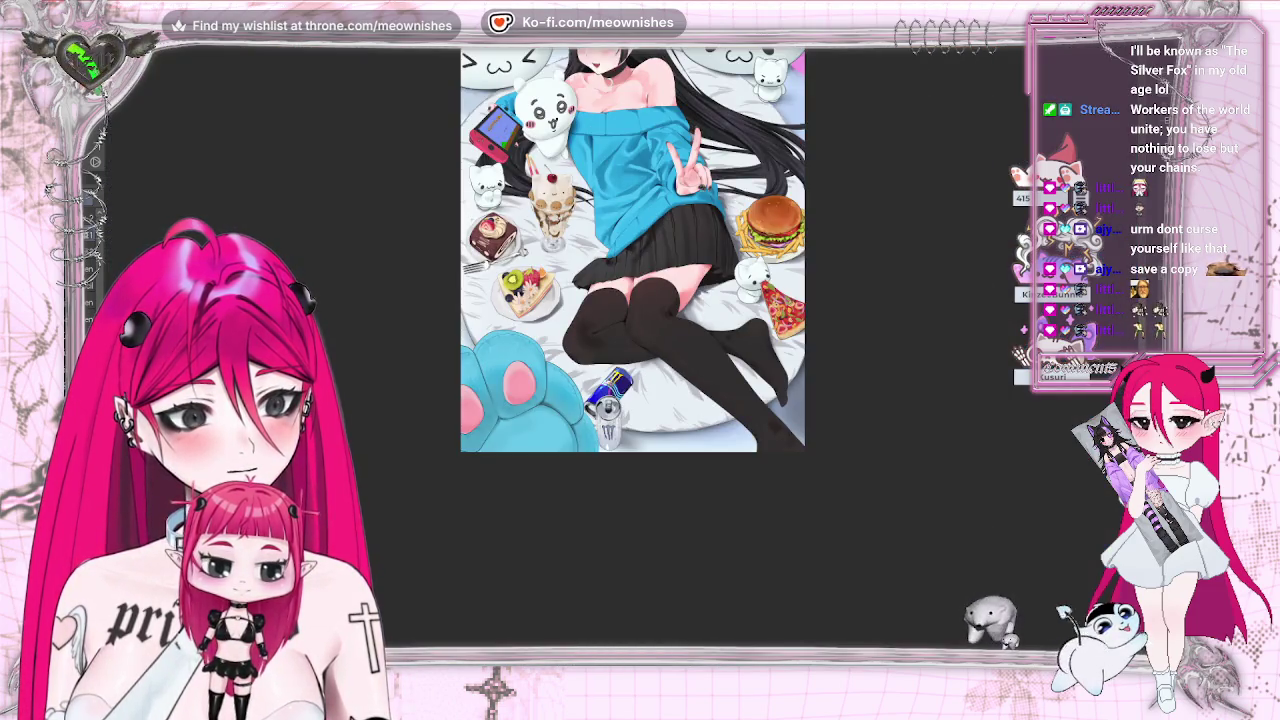
- Restore the unmirrored view and zoom in on the knees and tipped Monster can
{"action": "key", "text": "h"}
{"action": "scroll", "coordinate": [635, 400], "scroll_direction": "up", "scroll_amount": 5}
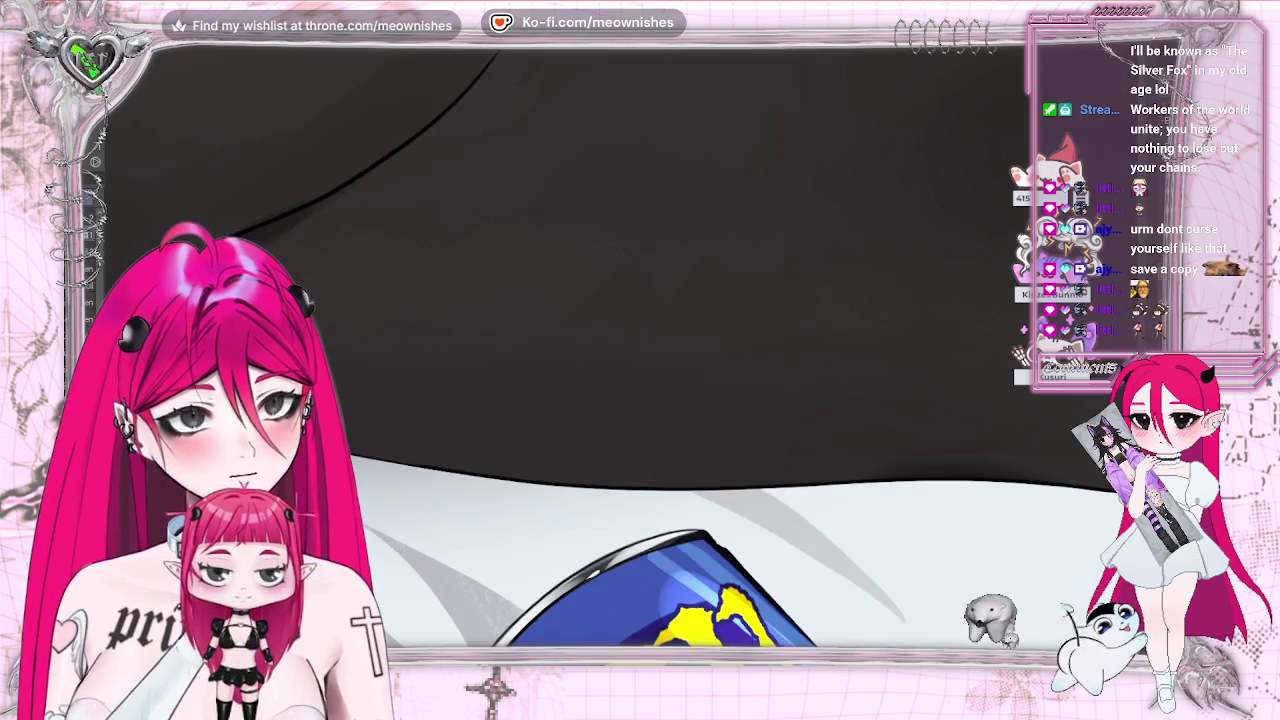
{"action": "scroll", "coordinate": [640, 370], "scroll_direction": "down", "scroll_amount": 3}
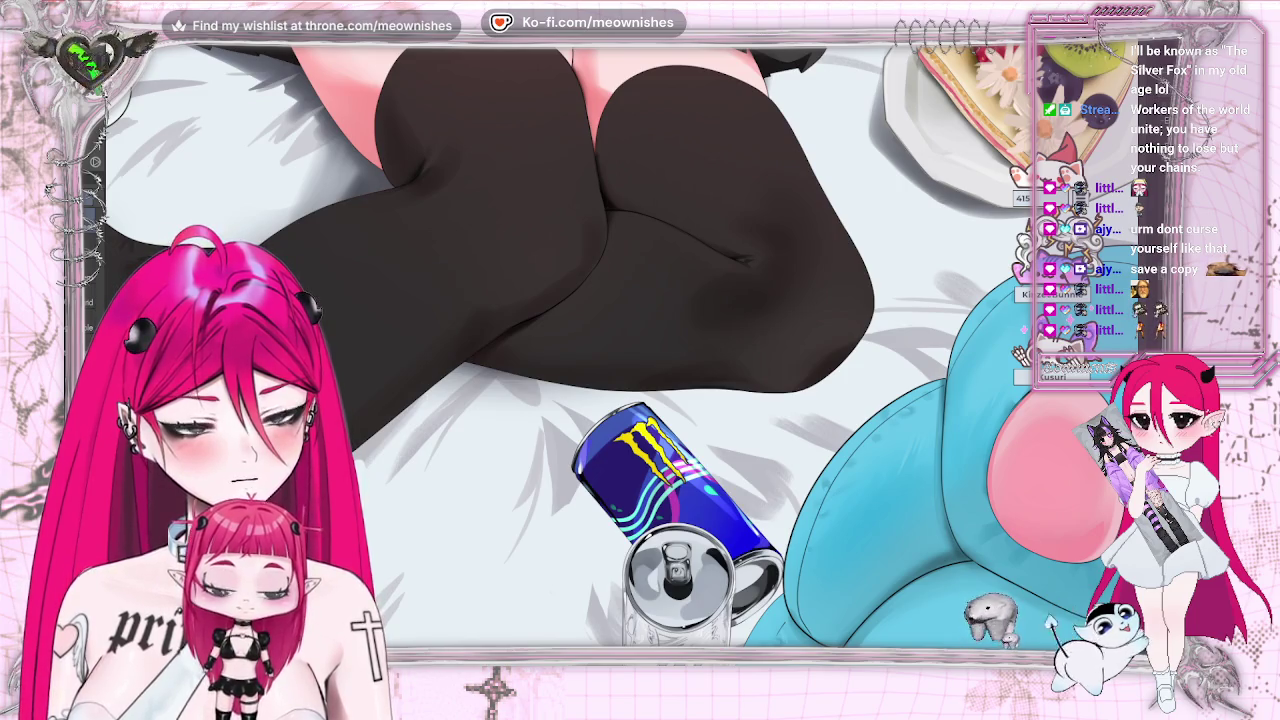
{"action": "scroll", "coordinate": [600, 350], "scroll_direction": "down", "scroll_amount": 5}
{"action": "scroll", "coordinate": [600, 300], "scroll_direction": "up", "scroll_amount": 2}
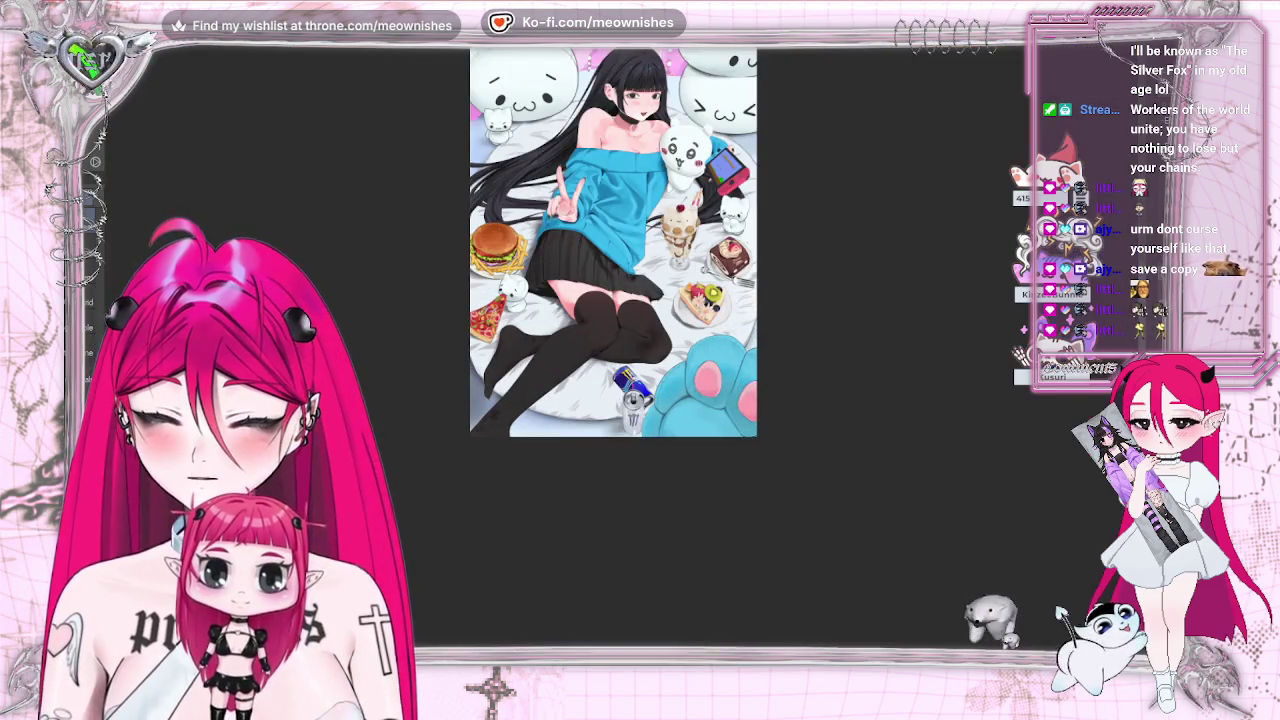
{"action": "scroll", "coordinate": [600, 300], "scroll_direction": "up", "scroll_amount": 3}
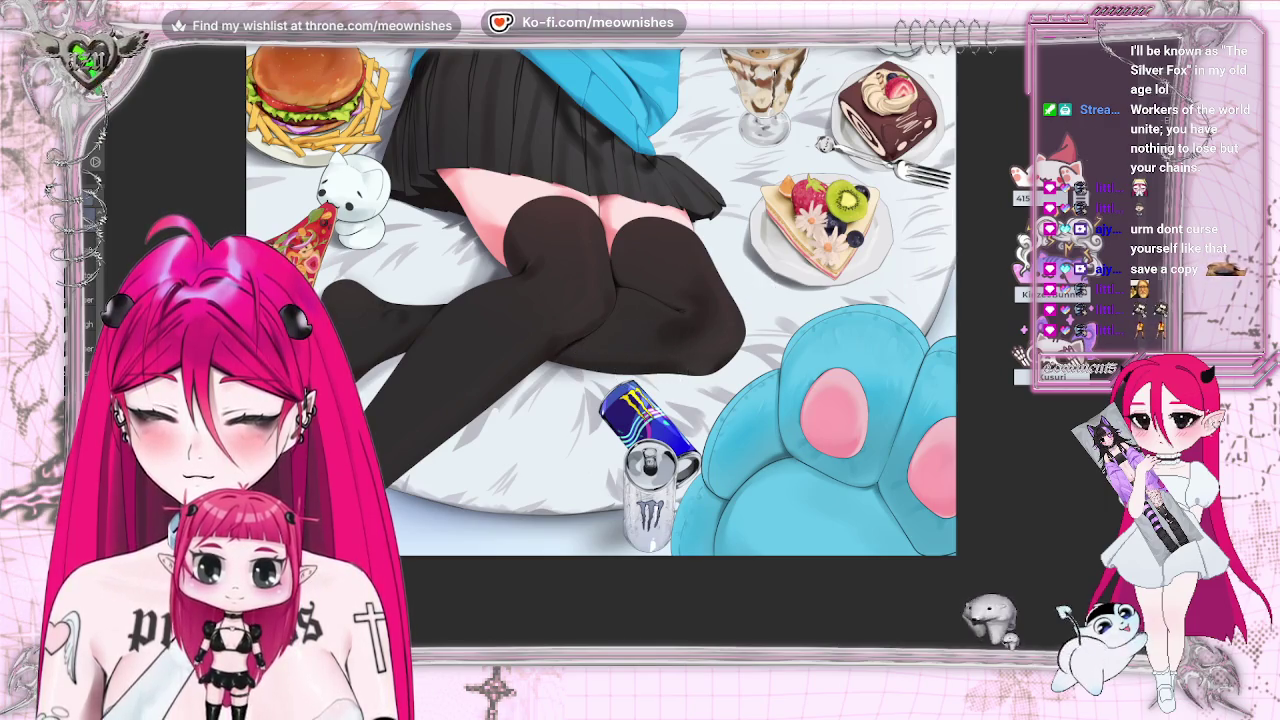
{"action": "key", "text": "h"}
{"action": "key", "text": "h"}
{"action": "key", "text": "ctrl+0"}
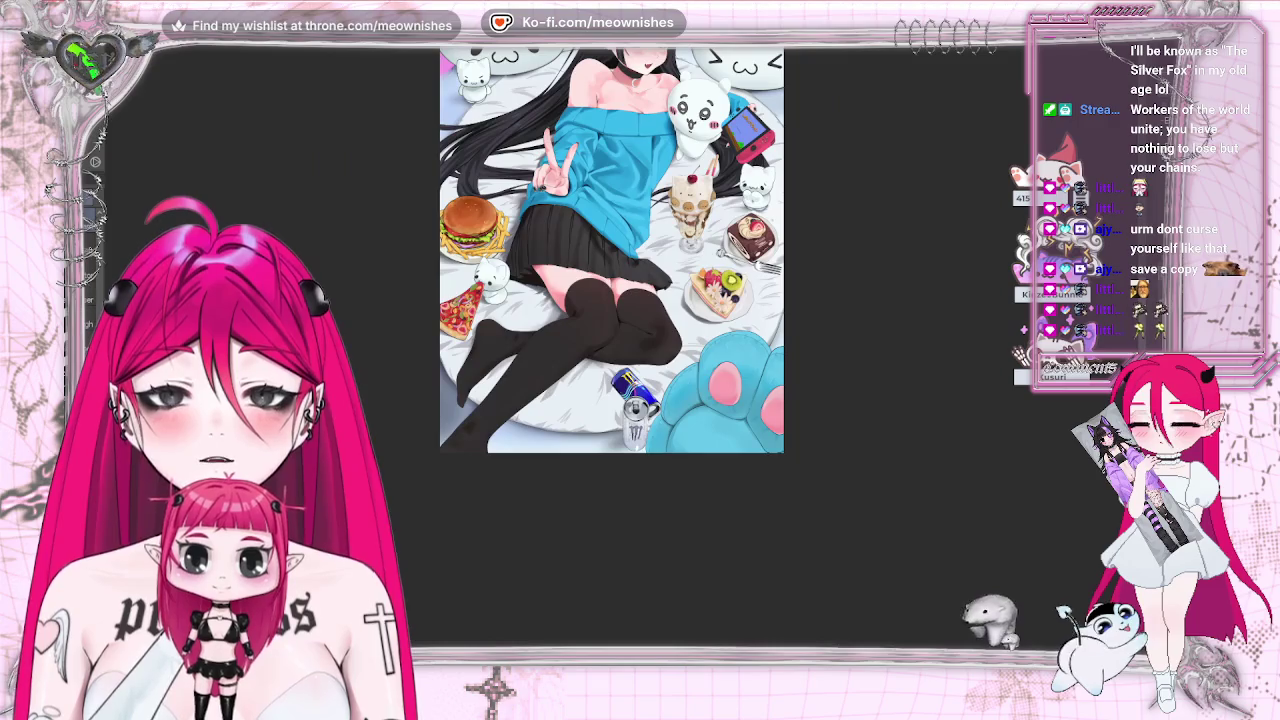
{"action": "scroll", "coordinate": [620, 370], "scroll_direction": "up", "scroll_amount": 2}
{"action": "scroll", "coordinate": [620, 370], "scroll_direction": "up", "scroll_amount": 2}
{"action": "scroll", "coordinate": [620, 370], "scroll_direction": "up", "scroll_amount": 2}
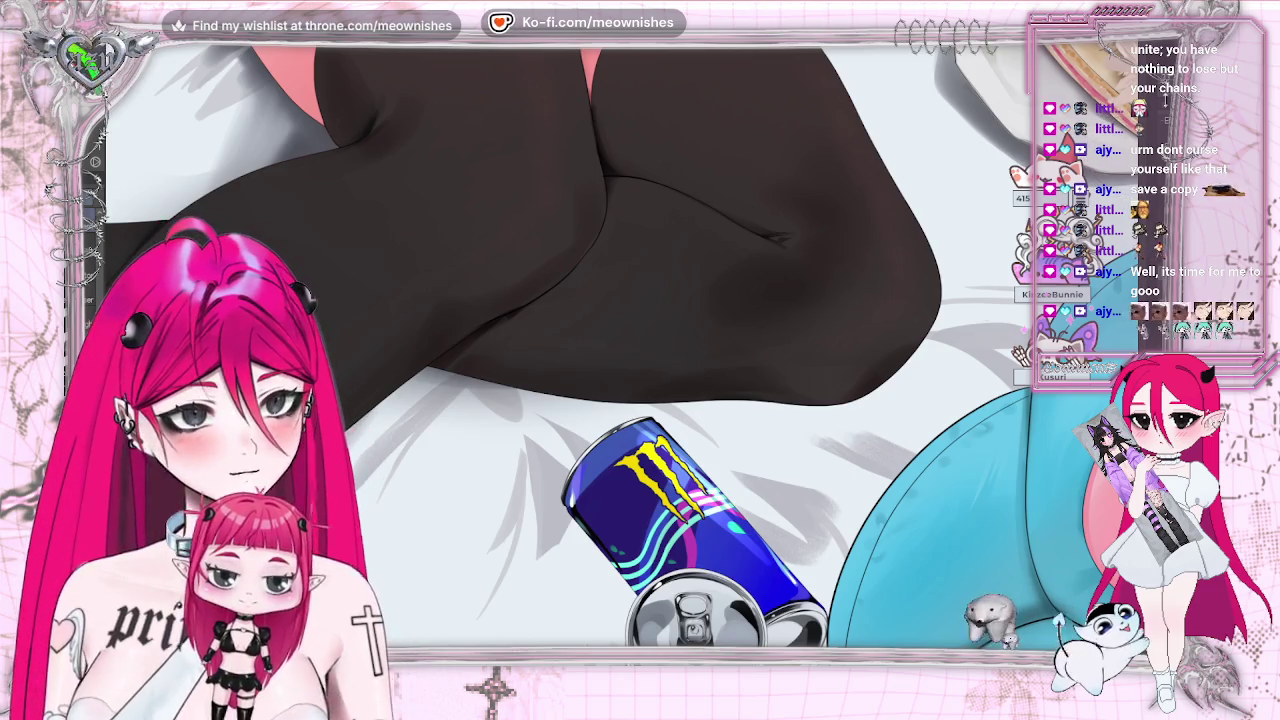
{"action": "key", "text": "ctrl+minus"}
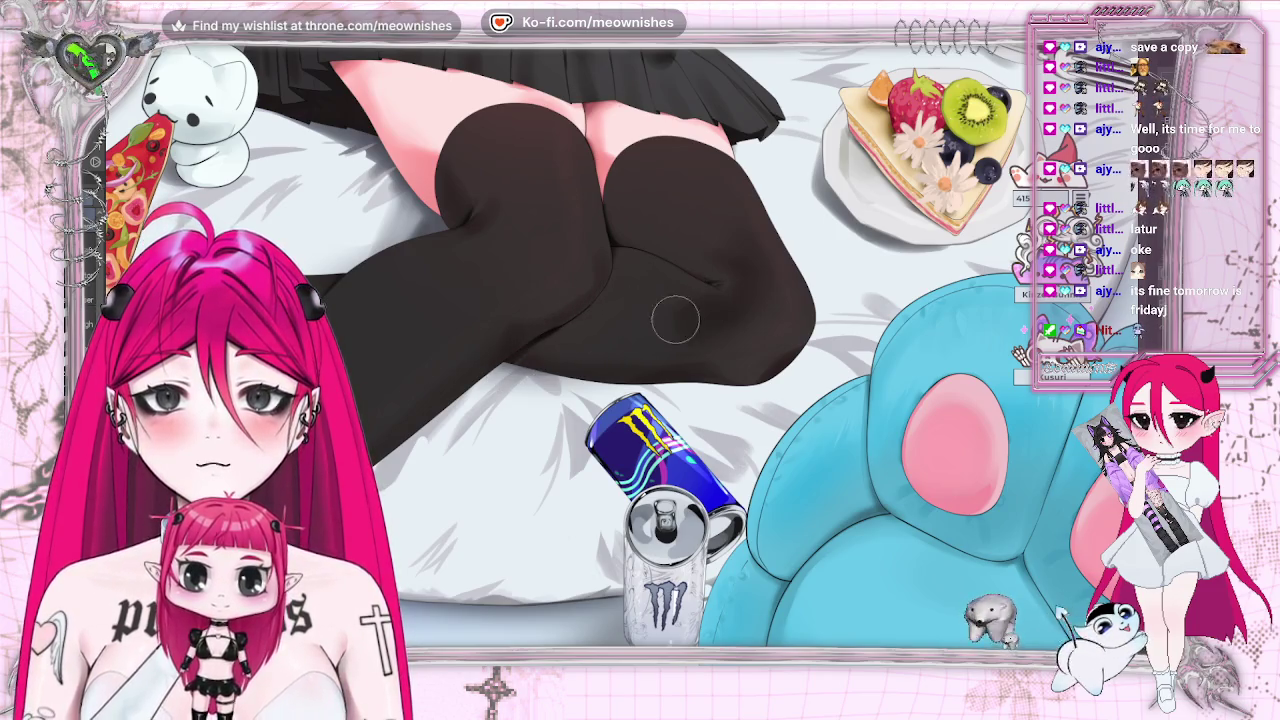
{"action": "key", "text": "ctrl+0"}
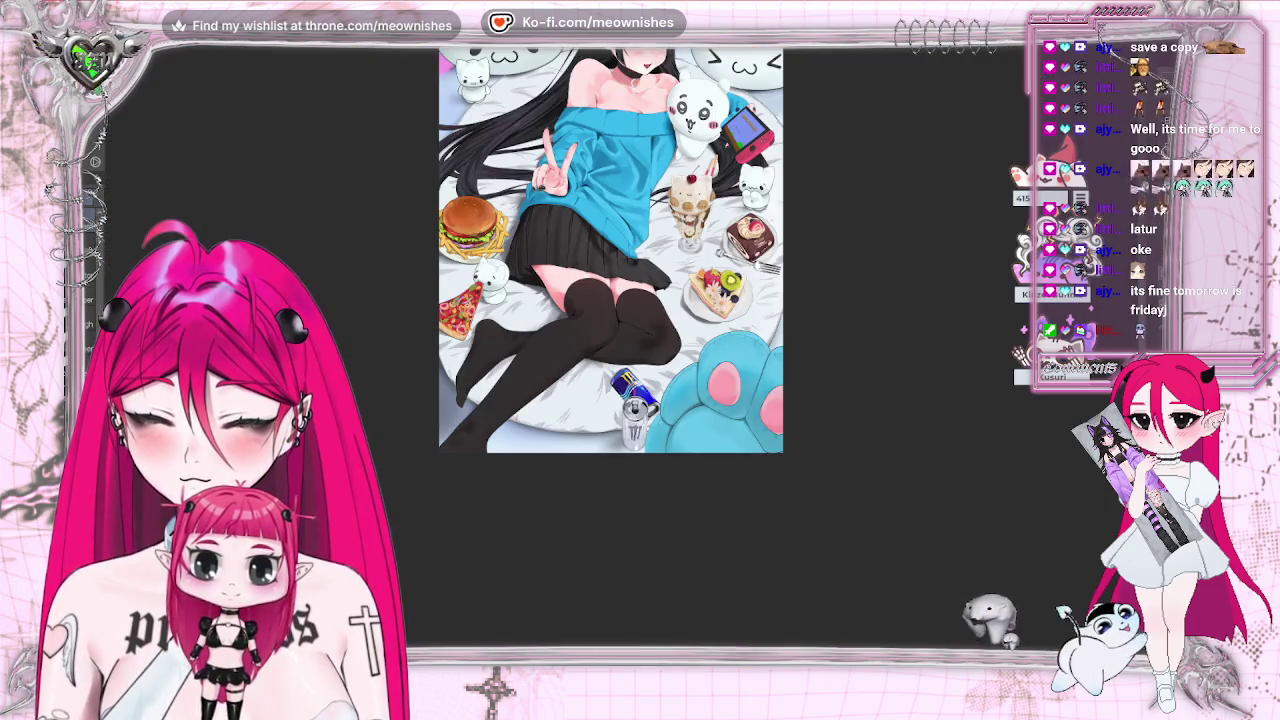
{"action": "scroll", "coordinate": [620, 365], "scroll_direction": "down", "scroll_amount": 2}
{"action": "scroll", "coordinate": [620, 365], "scroll_direction": "up", "scroll_amount": 2}
{"action": "scroll", "coordinate": [620, 365], "scroll_direction": "up", "scroll_amount": 4}
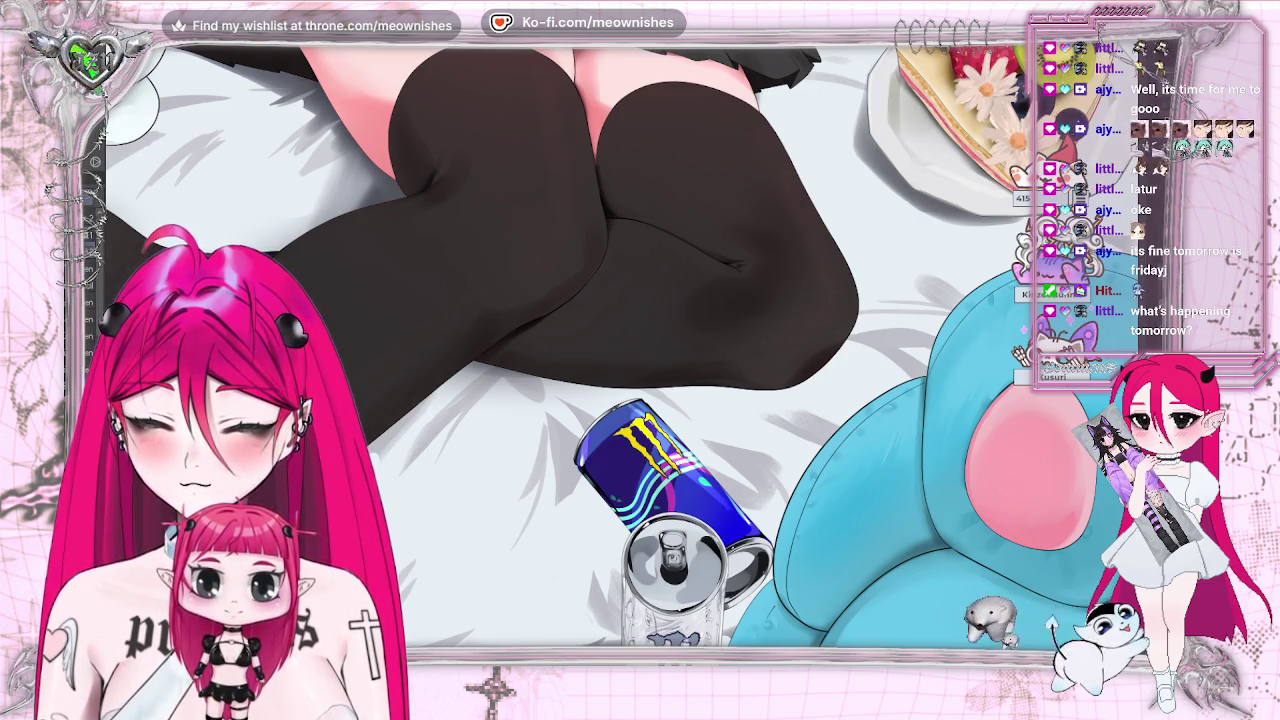
{"action": "key", "text": "h"}
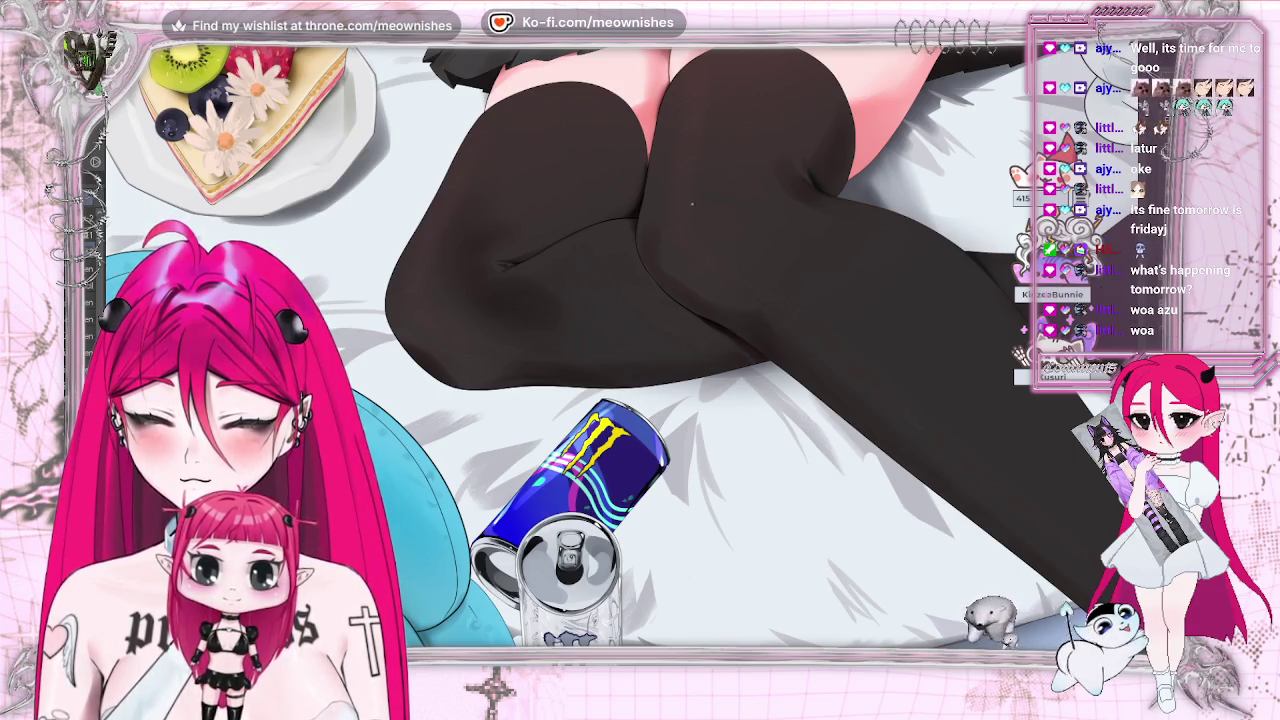
{"action": "key", "text": "ctrl+0"}
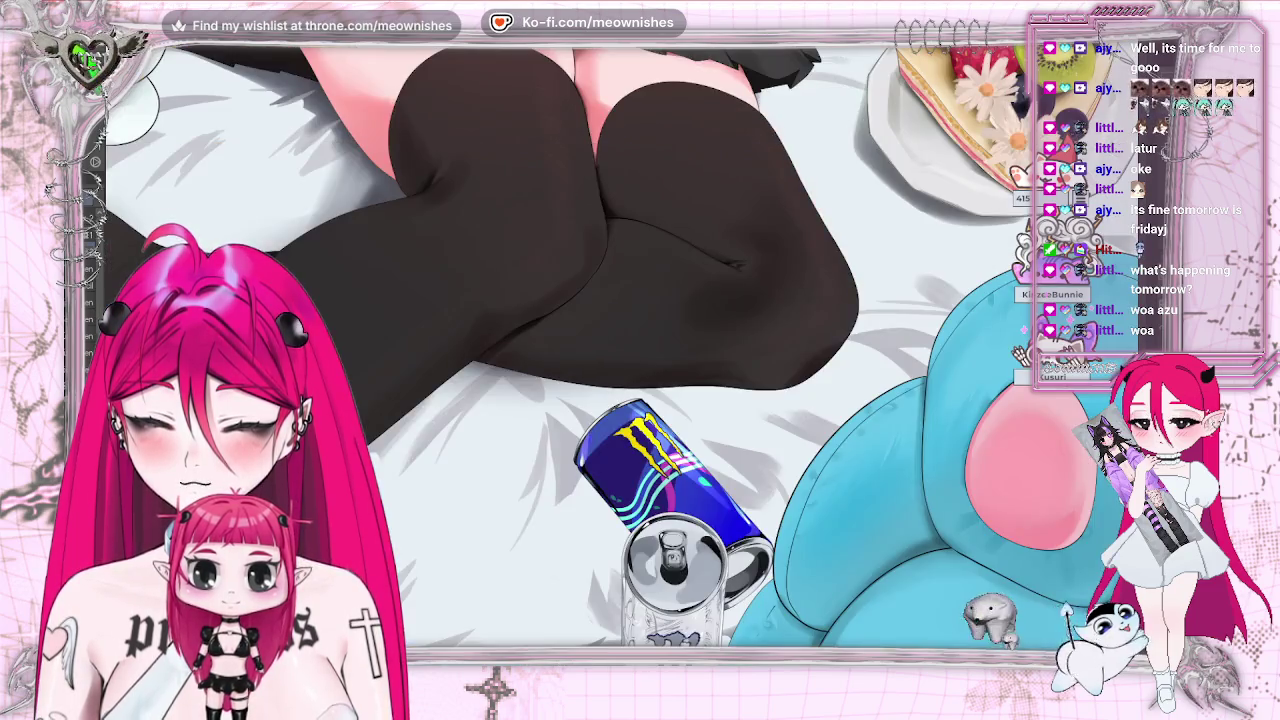
{"action": "scroll", "coordinate": [600, 300], "scroll_direction": "up", "scroll_amount": 5}
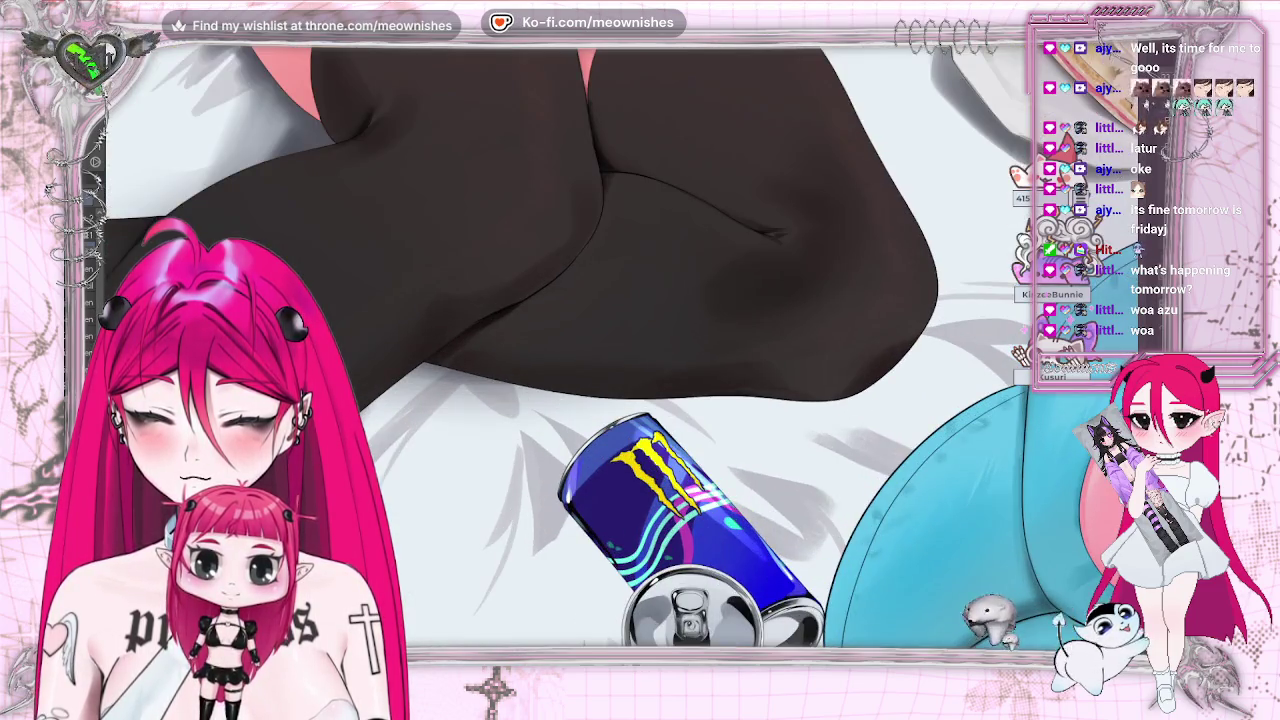
{"action": "key", "text": "h"}
{"action": "scroll", "coordinate": [600, 340], "scroll_direction": "down", "scroll_amount": 1}
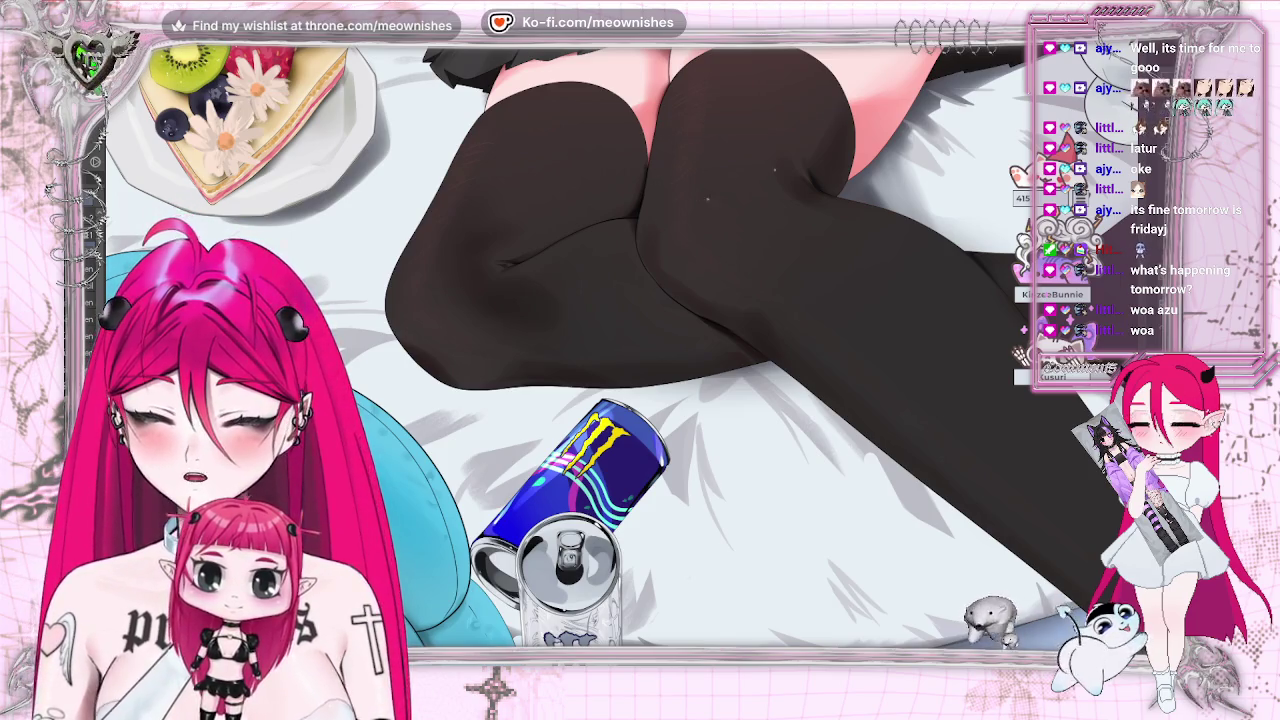
{"action": "key", "text": "m"}
{"action": "key", "text": "ctrl+minus"}
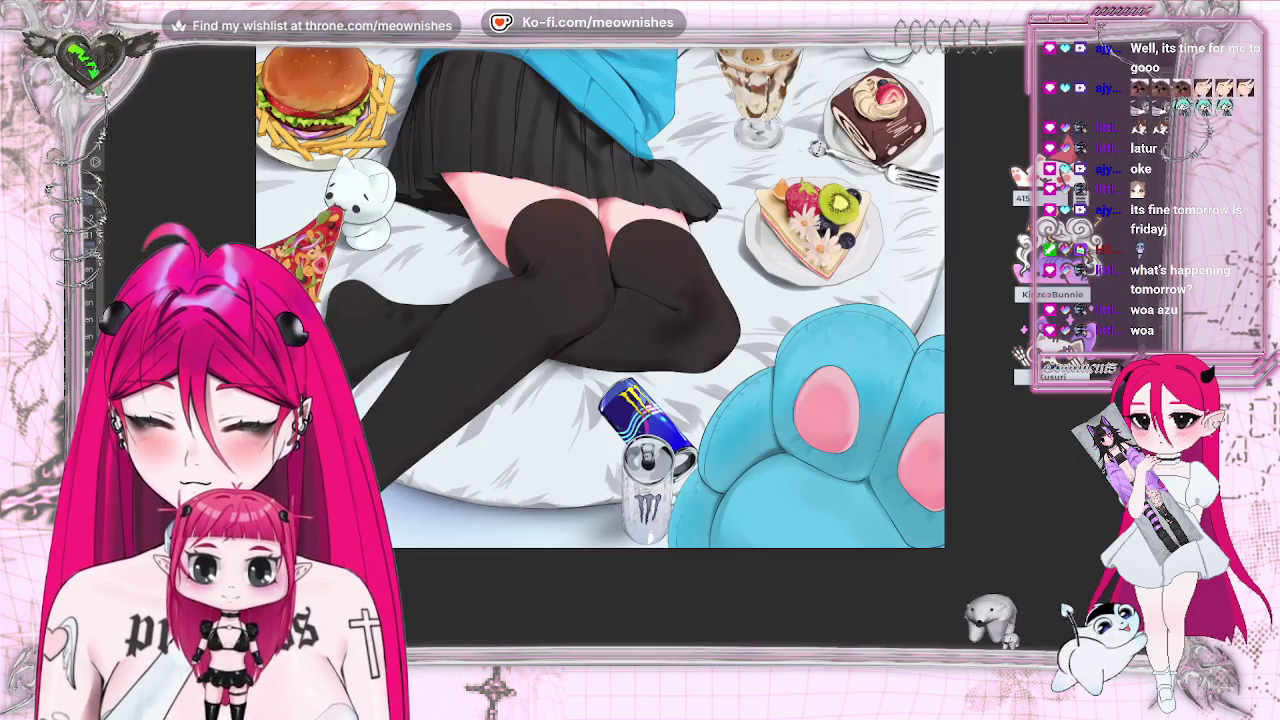
{"action": "key", "text": "ctrl+plus"}
{"action": "scroll", "coordinate": [640, 350], "scroll_direction": "down", "scroll_amount": 1}
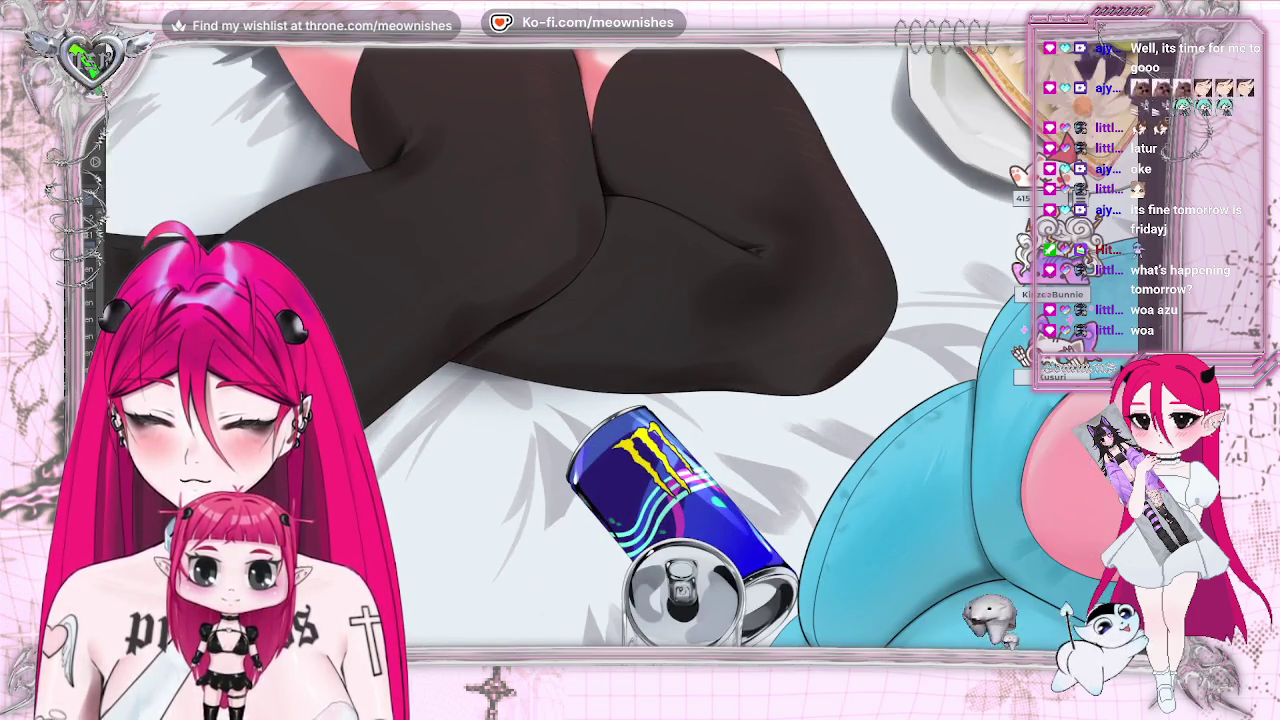
{"action": "scroll", "coordinate": [640, 350], "scroll_direction": "down", "scroll_amount": 1}
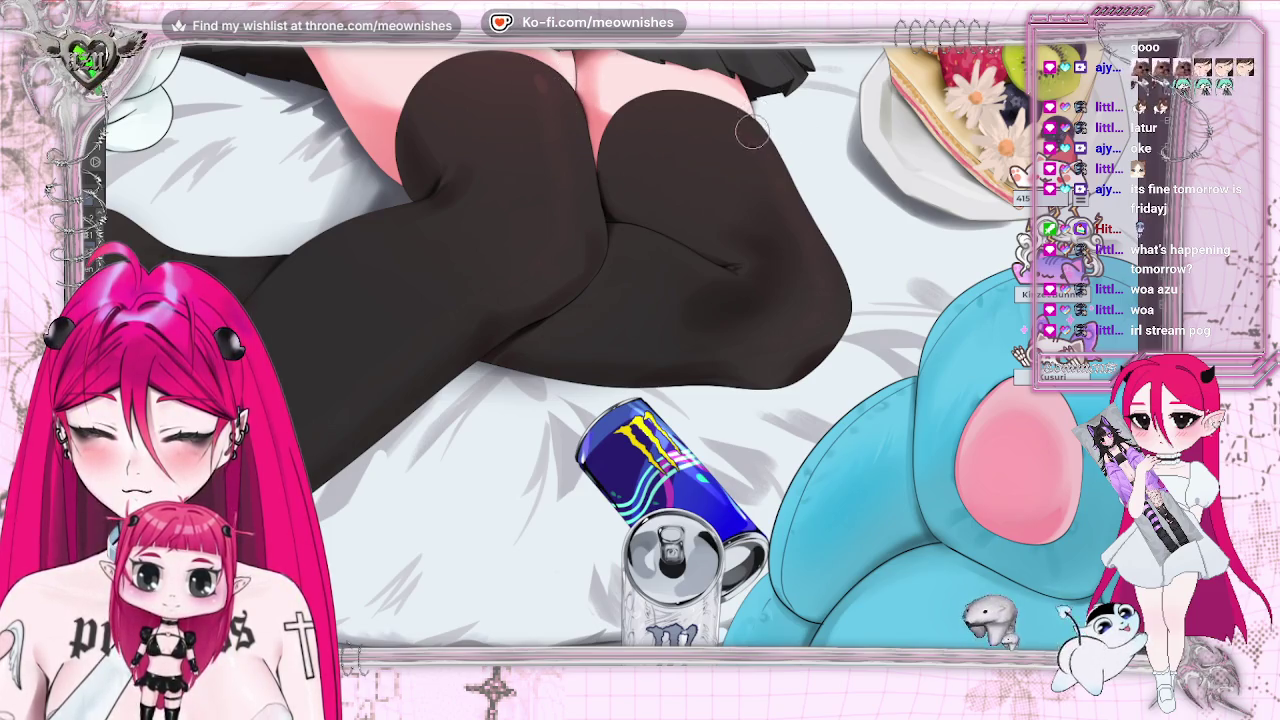
{"action": "key", "text": "ctrl+minus"}
{"action": "key", "text": "ctrl+minus"}
{"action": "key", "text": "ctrl+minus"}
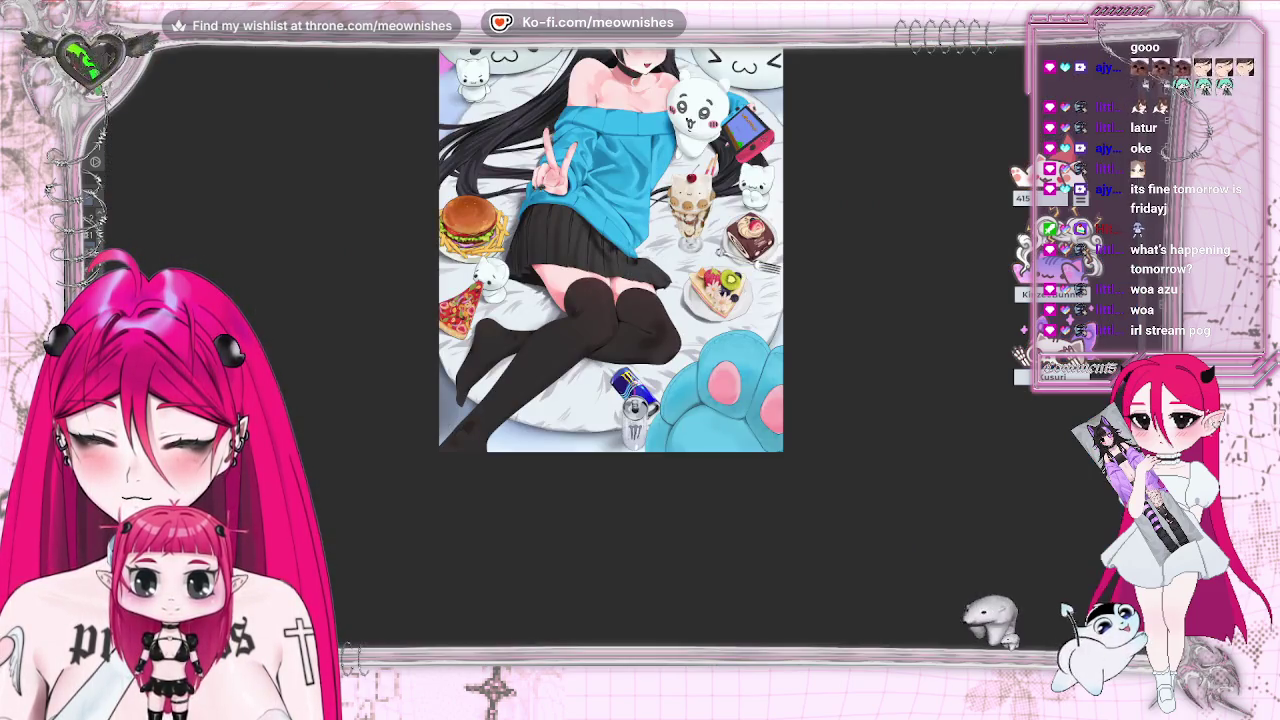
{"action": "key", "text": "ctrl+plus"}
{"action": "key", "text": "ctrl+plus"}
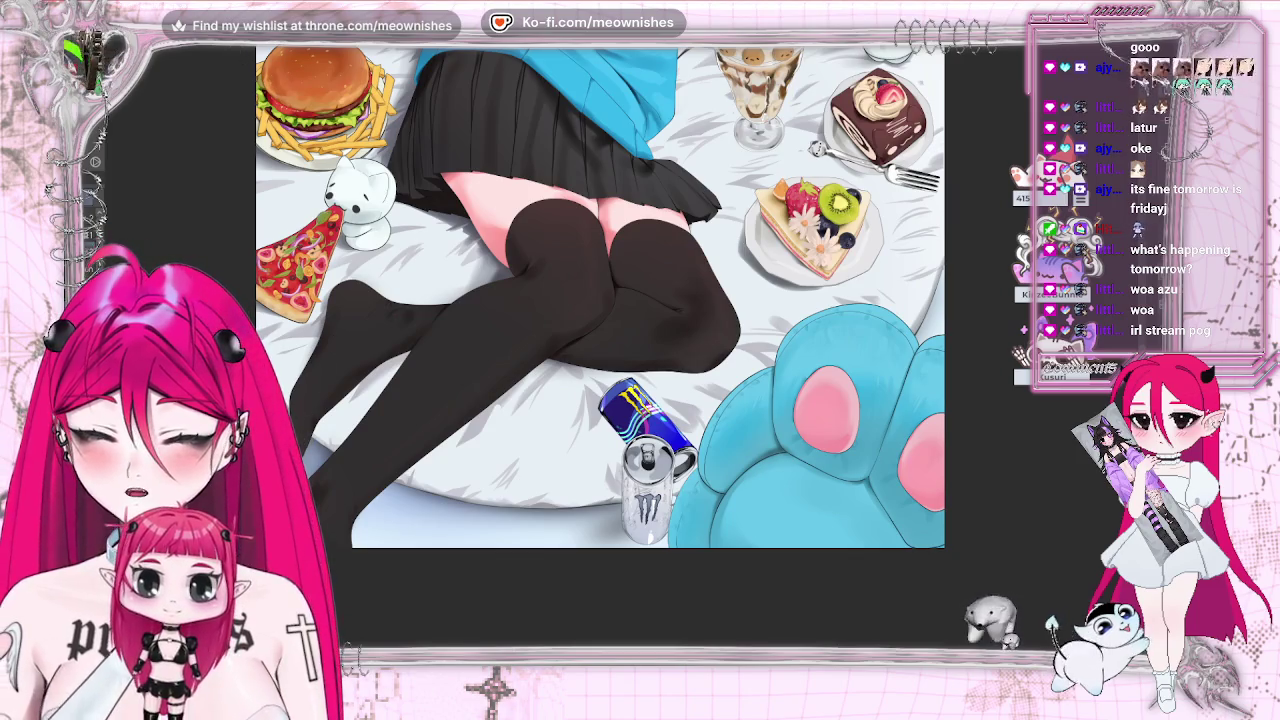
{"action": "key", "text": "ctrl+minus"}
{"action": "key", "text": "ctrl+minus"}
{"action": "key", "text": "ctrl+plus"}
{"action": "key", "text": "m"}
{"action": "key", "text": "m"}
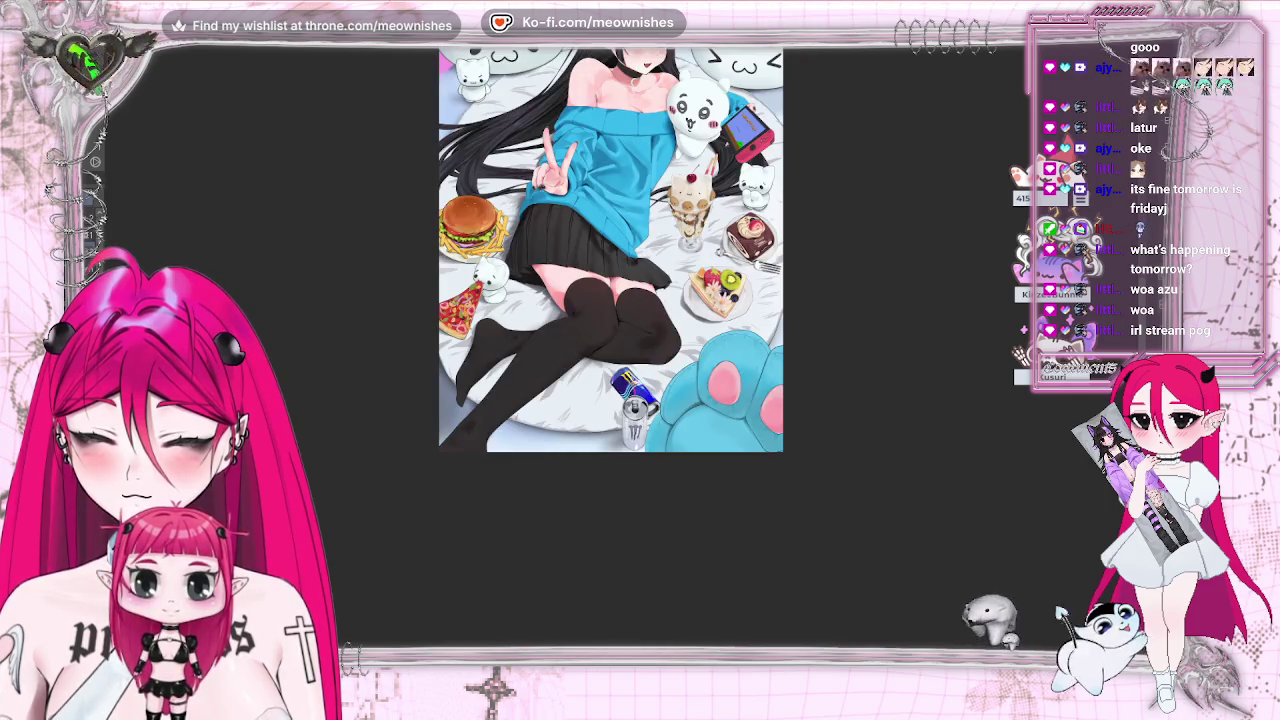
{"action": "key", "text": "ctrl+minus"}
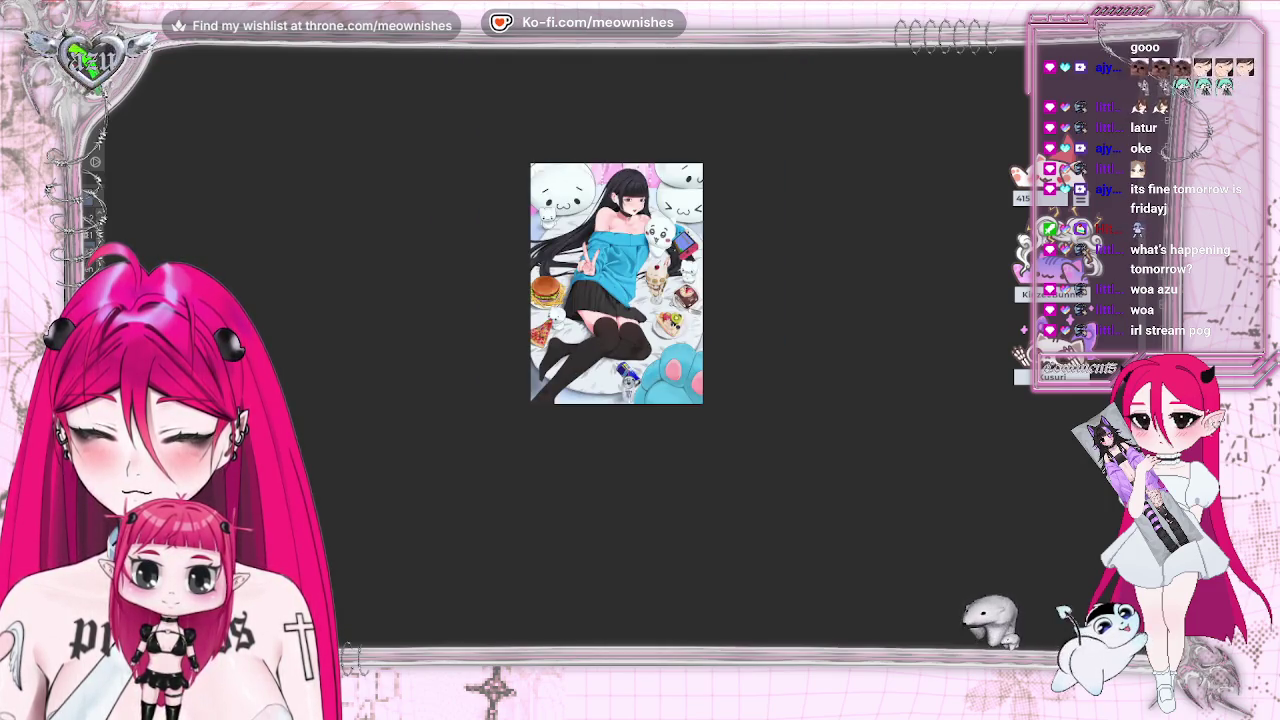
{"action": "key", "text": "ctrl+plus"}
{"action": "scroll", "coordinate": [611, 430], "scroll_direction": "up", "scroll_amount": 2}
{"action": "scroll", "coordinate": [611, 430], "scroll_direction": "up", "scroll_amount": 2}
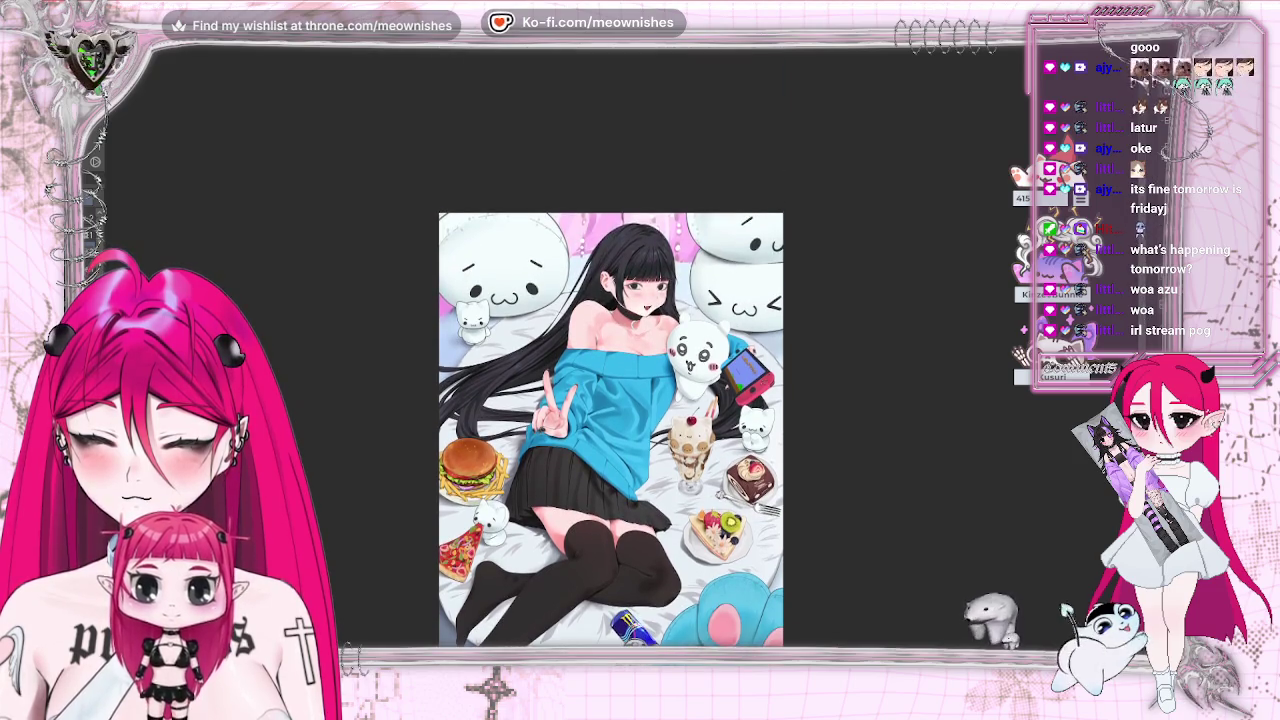
{"action": "key", "text": "ctrl+plus"}
{"action": "key", "text": "ctrl+plus"}
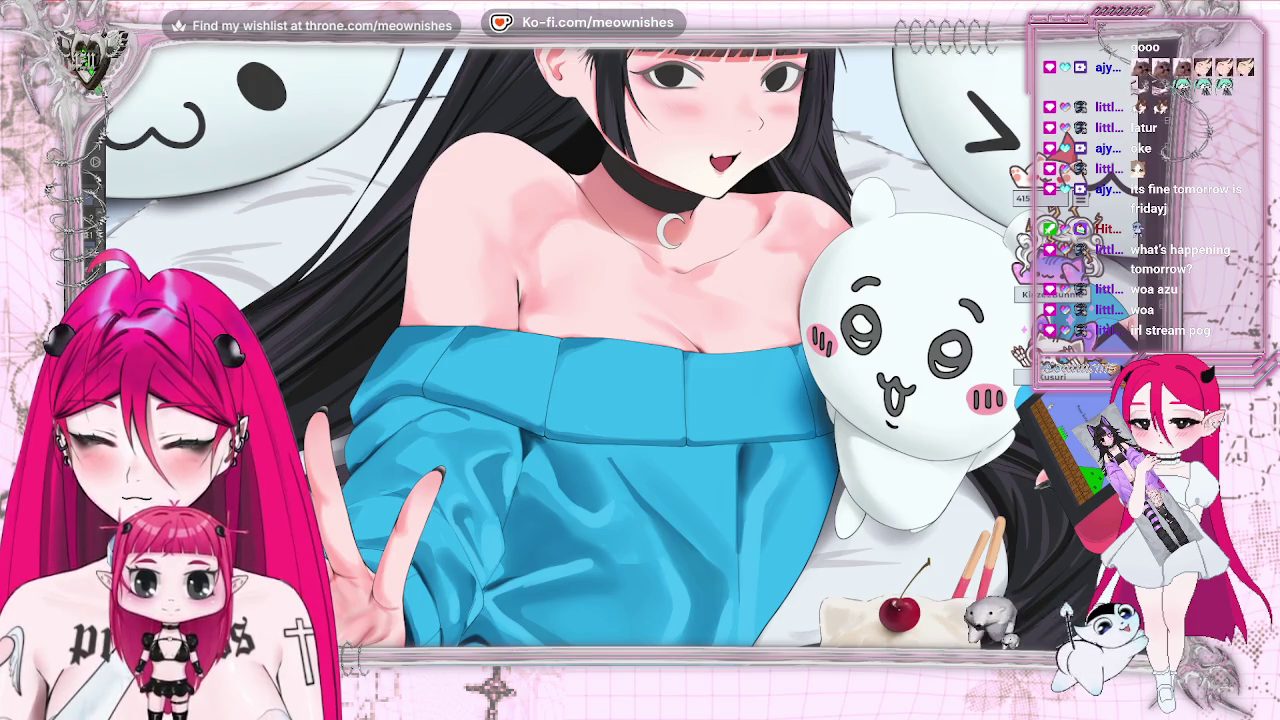
- Zoom in on the face and Auto Select the black choker around her neck
{"action": "key", "text": "ctrl+plus"}
{"action": "scroll", "coordinate": [614, 346], "scroll_direction": "up", "scroll_amount": 2}
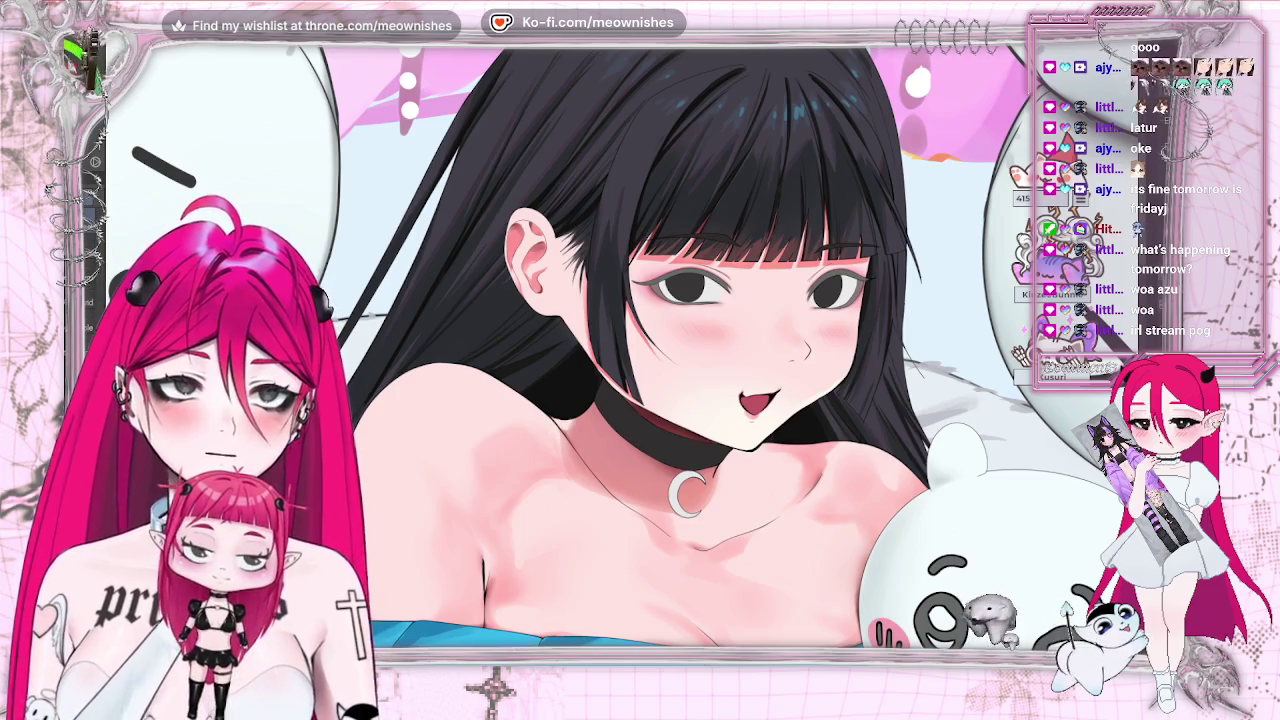
{"action": "left_click", "coordinate": [655, 425]}
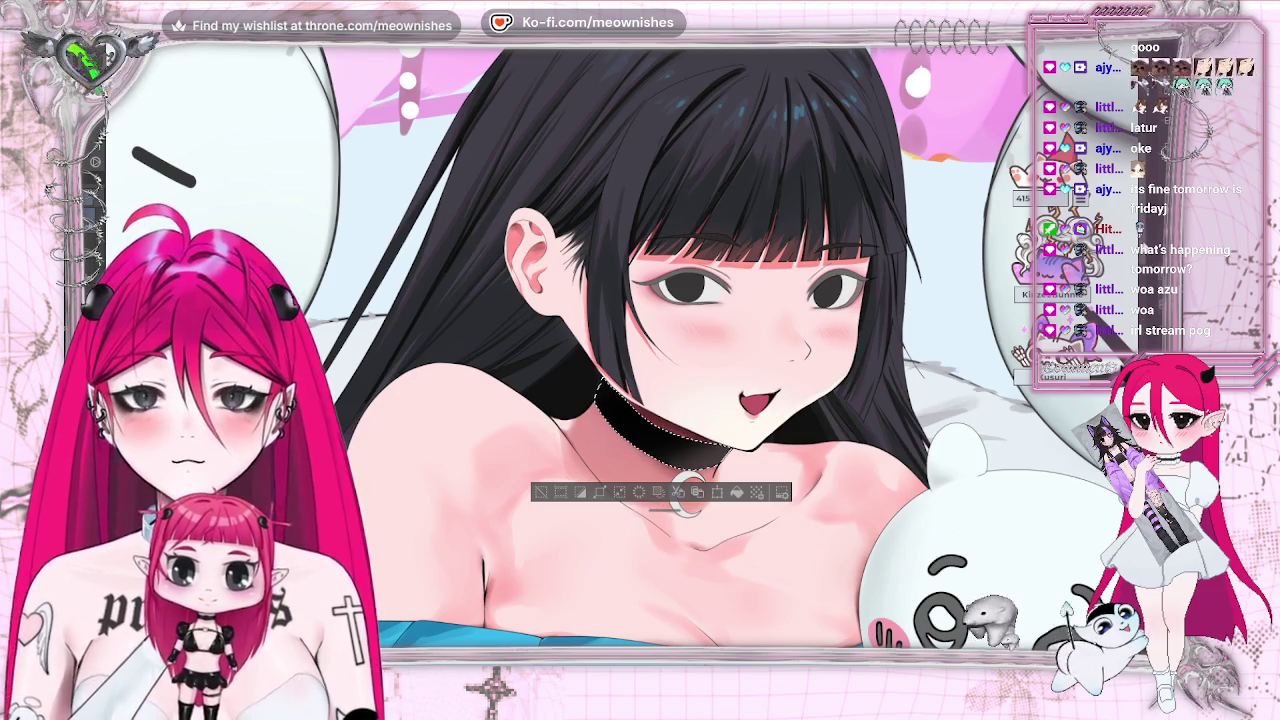
{"action": "scroll", "coordinate": [640, 400], "scroll_direction": "down", "scroll_amount": 5}
{"action": "scroll", "coordinate": [630, 354], "scroll_direction": "up", "scroll_amount": 2}
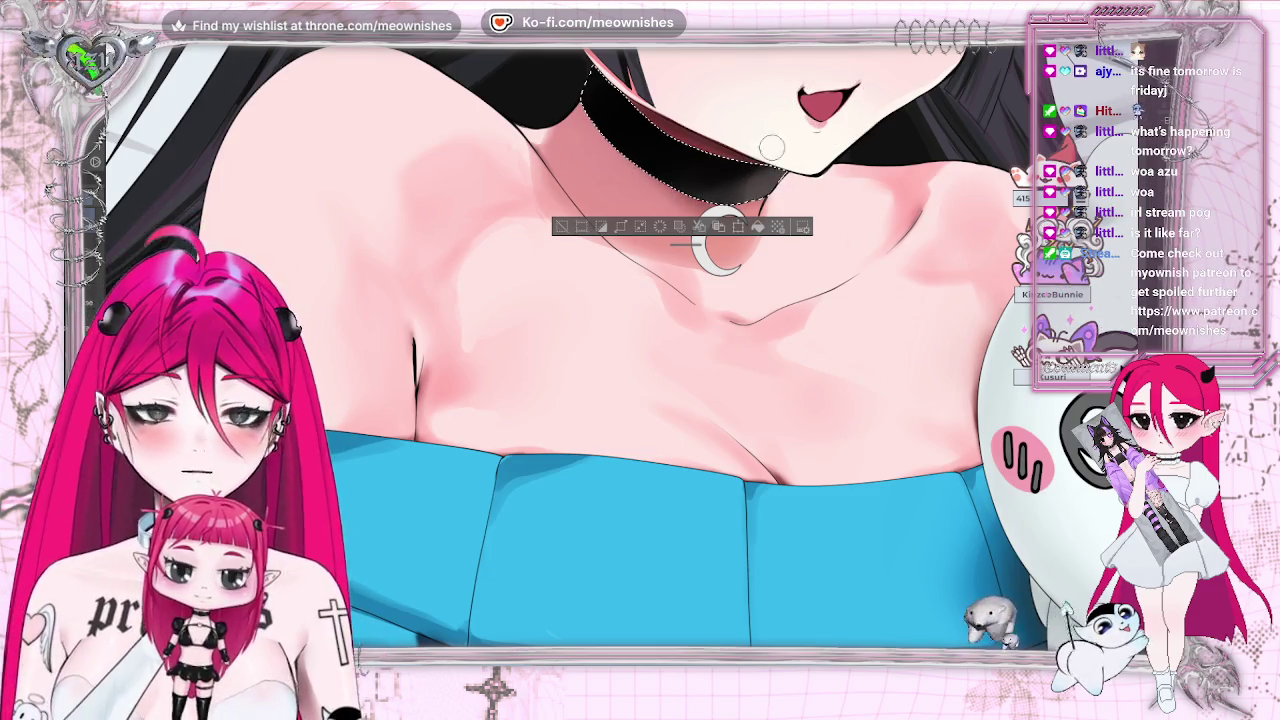
{"action": "key", "text": "ctrl+d"}
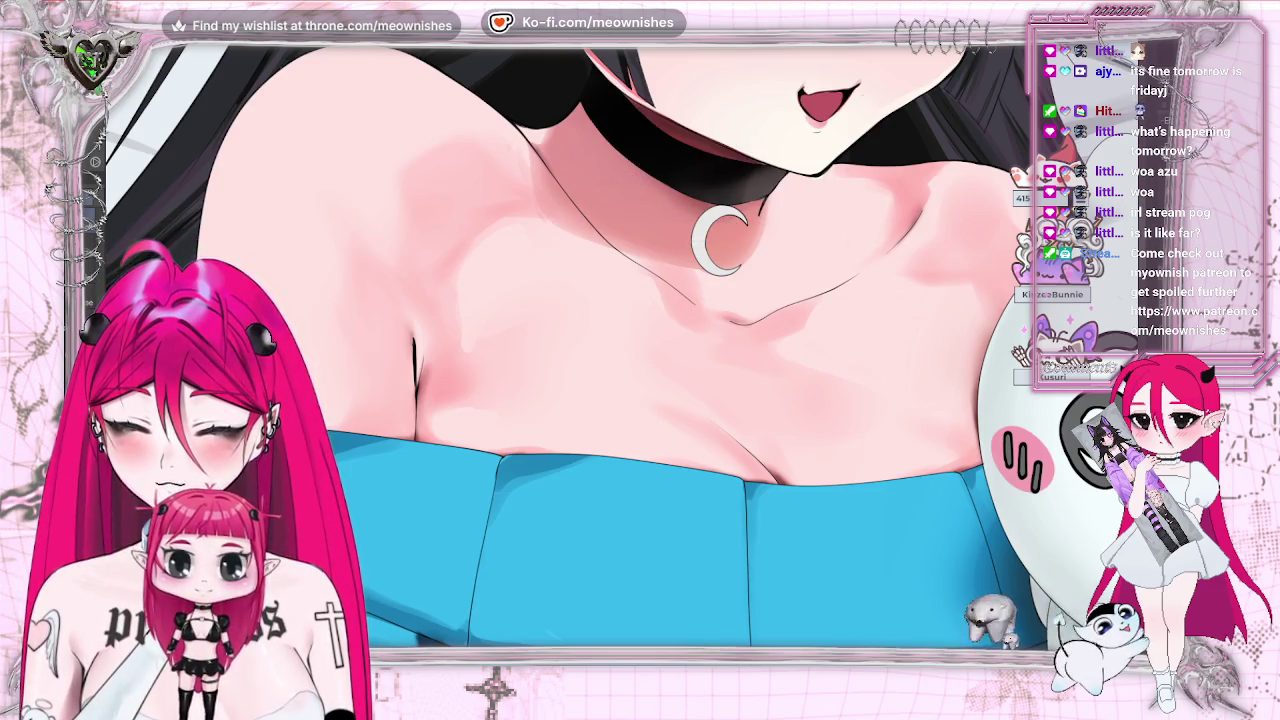
{"action": "key", "text": "ctrl+0"}
{"action": "key", "text": "ctrl+minus"}
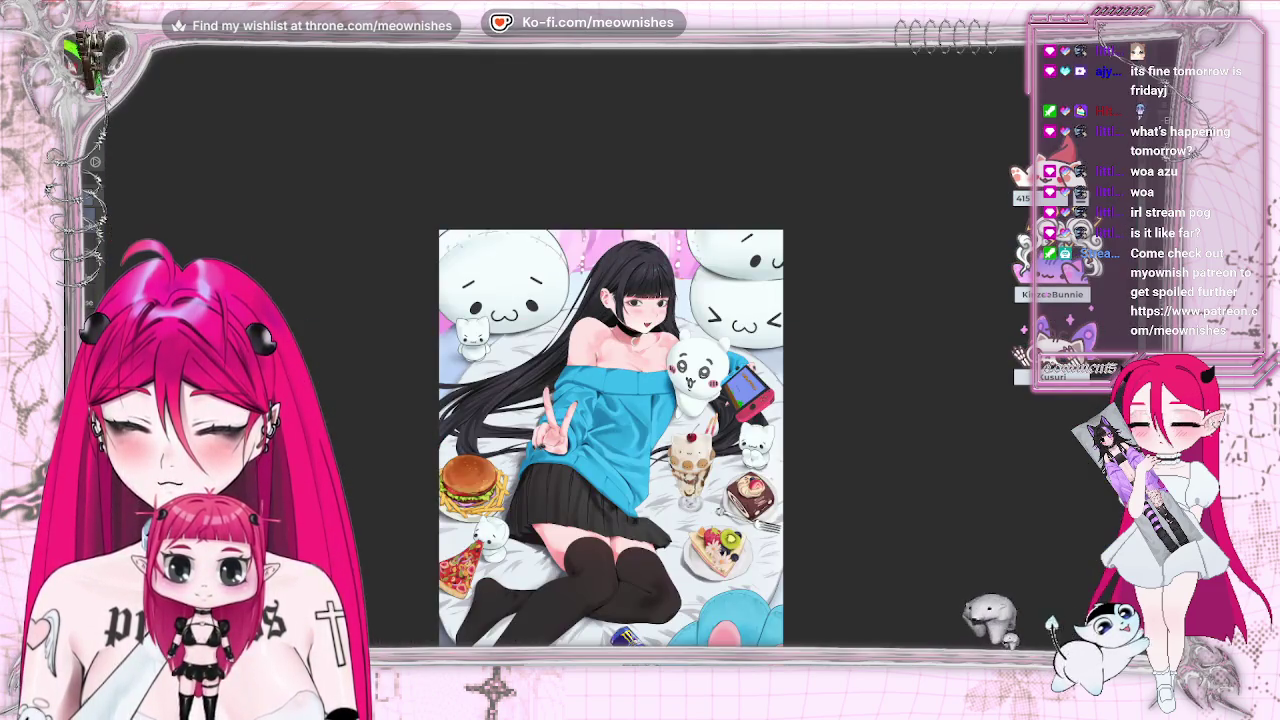
{"action": "key", "text": "ctrl+1"}
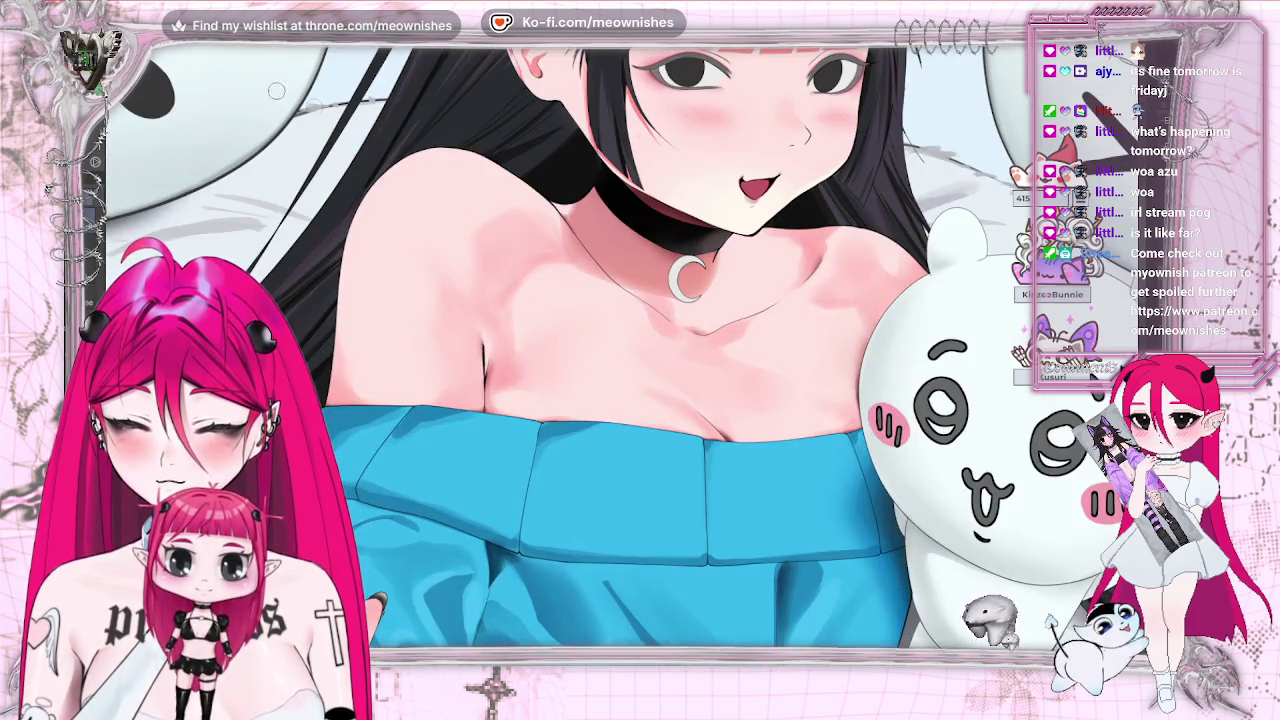
{"action": "key", "text": "ctrl+plus"}
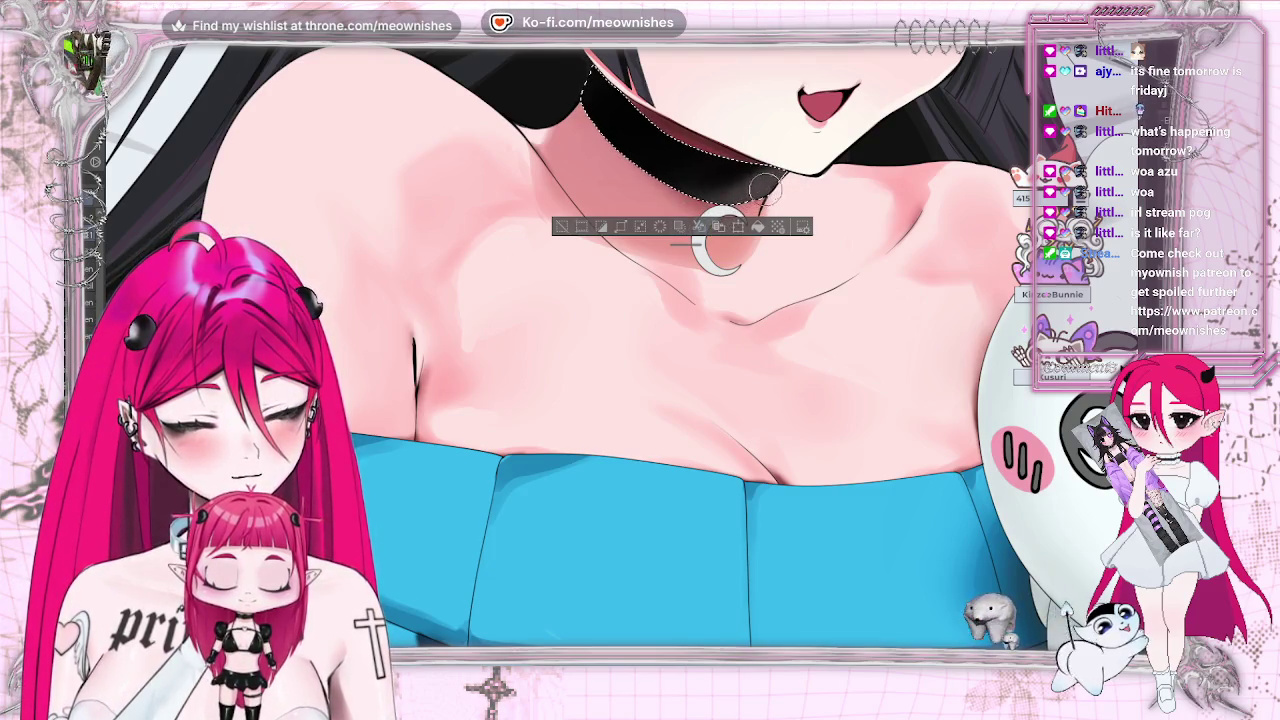
{"action": "key", "text": "h"}
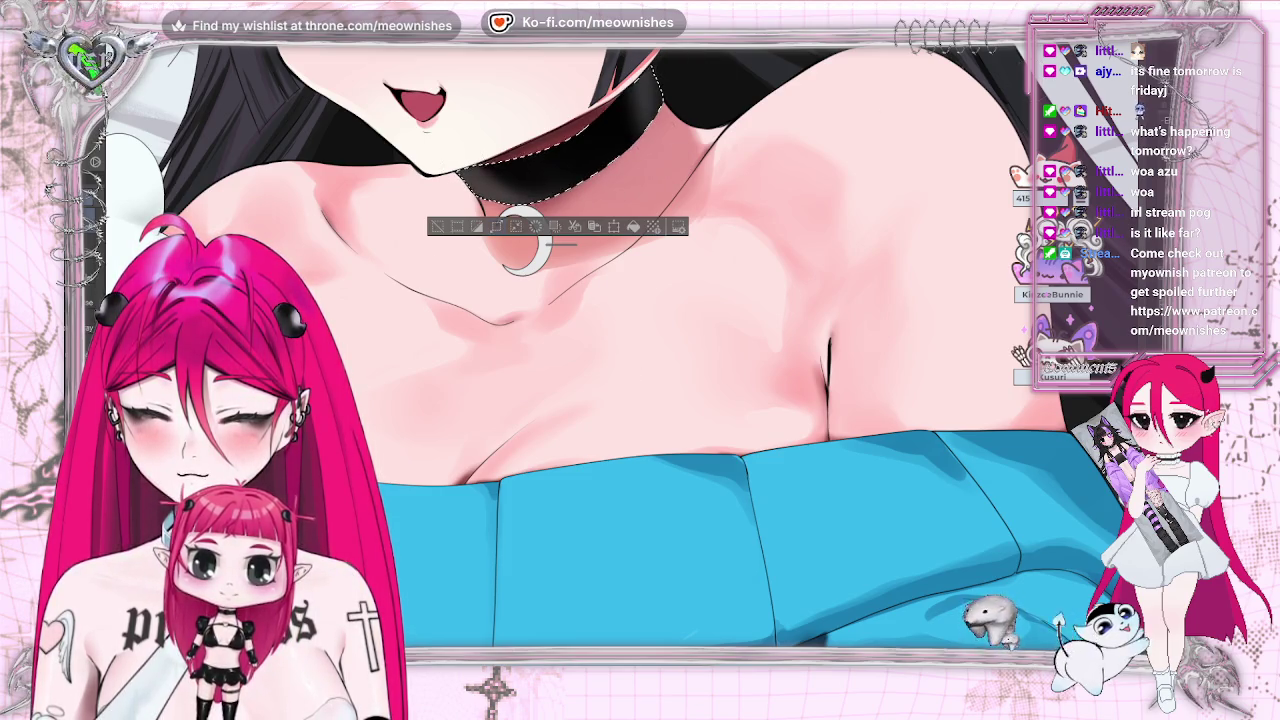
{"action": "key", "text": "h"}
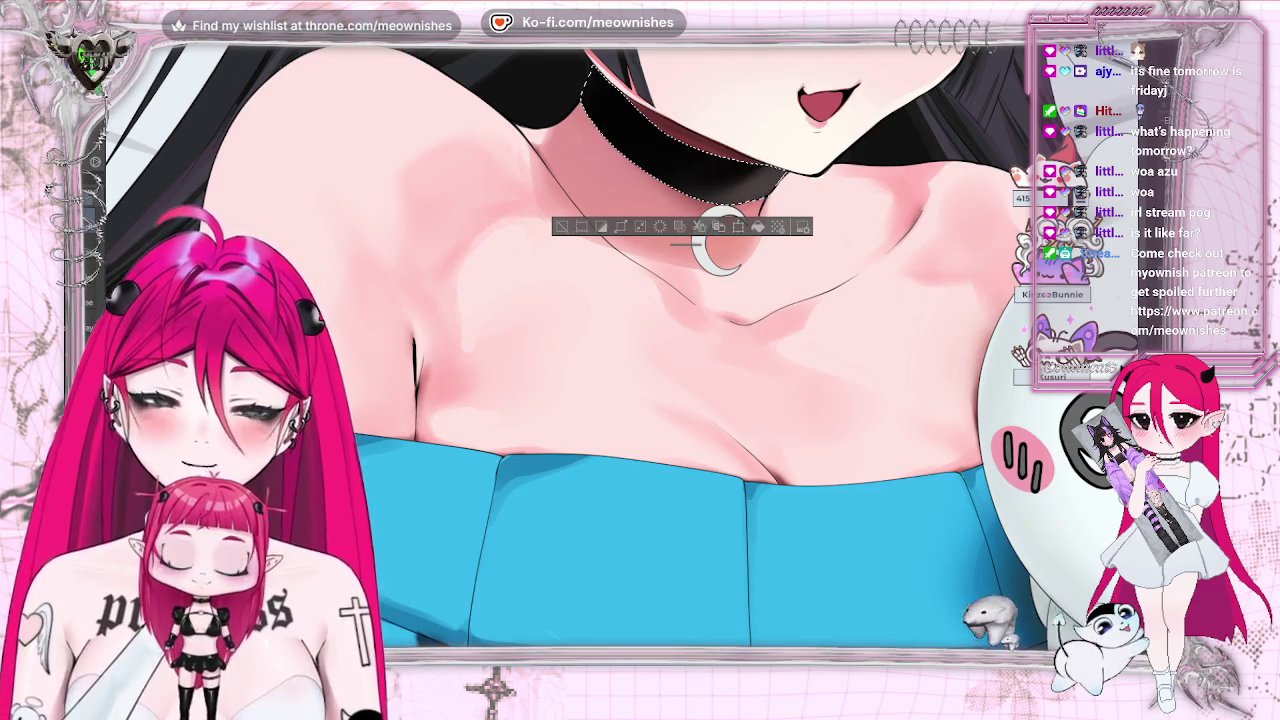
{"action": "key", "text": "ctrl+d"}
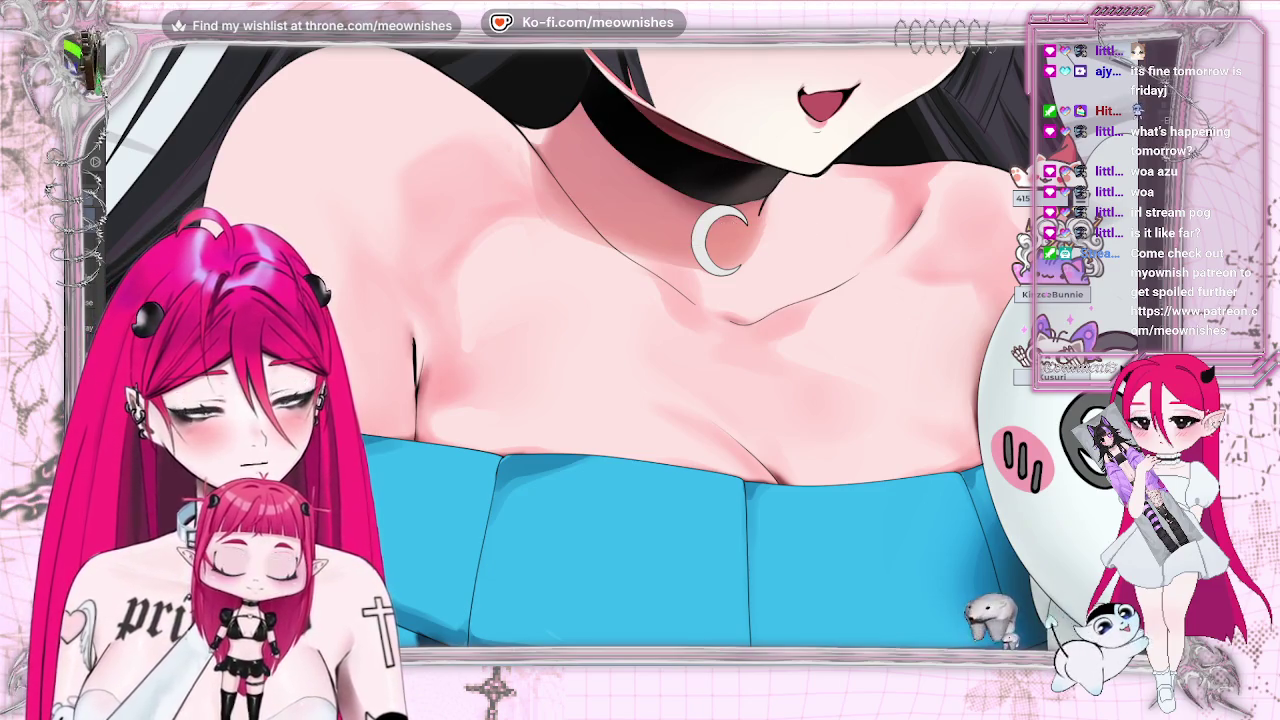
- Zoom in close on the neck to inspect the choker's white crescent-moon charm
{"action": "scroll", "coordinate": [625, 345], "scroll_direction": "down", "scroll_amount": 2}
{"action": "scroll", "coordinate": [625, 345], "scroll_direction": "down", "scroll_amount": 2}
{"action": "scroll", "coordinate": [625, 345], "scroll_direction": "down", "scroll_amount": 2}
{"action": "scroll", "coordinate": [625, 345], "scroll_direction": "up", "scroll_amount": 4}
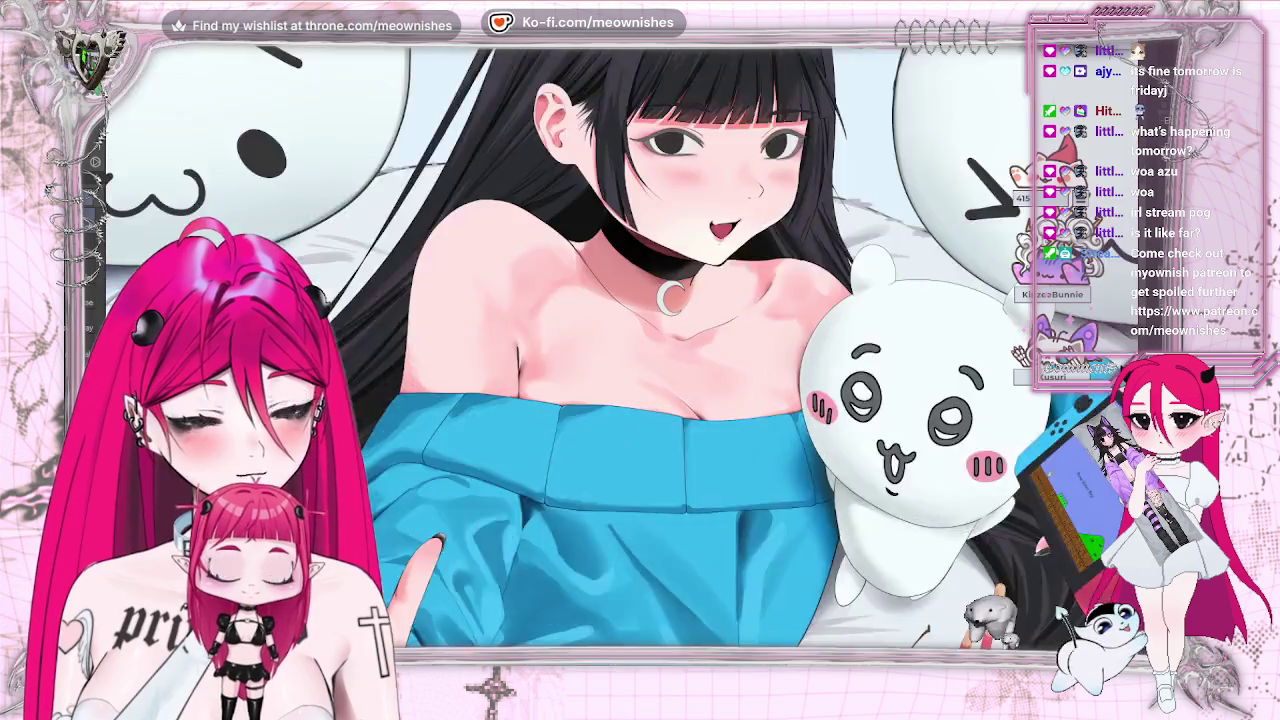
{"action": "scroll", "coordinate": [635, 338], "scroll_direction": "up", "scroll_amount": 2}
{"action": "key", "text": "ctrl+z"}
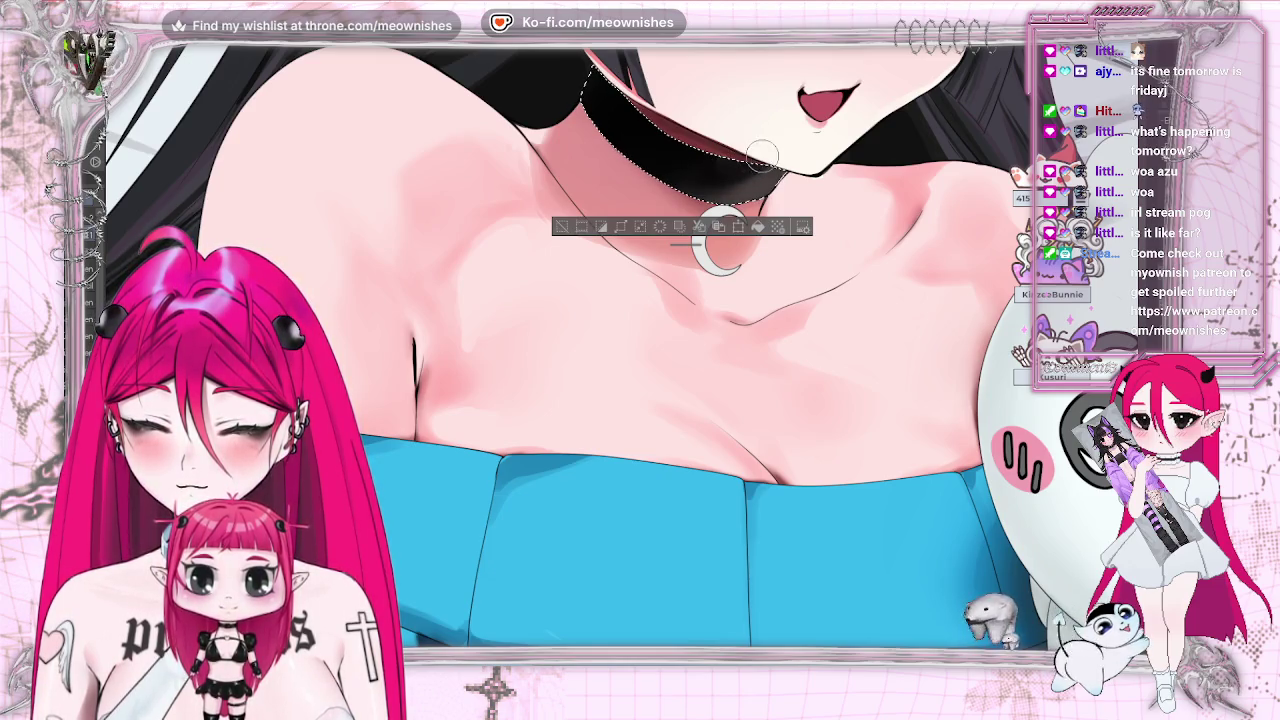
{"action": "key", "text": "ctrl+minus"}
{"action": "key", "text": "ctrl+minus"}
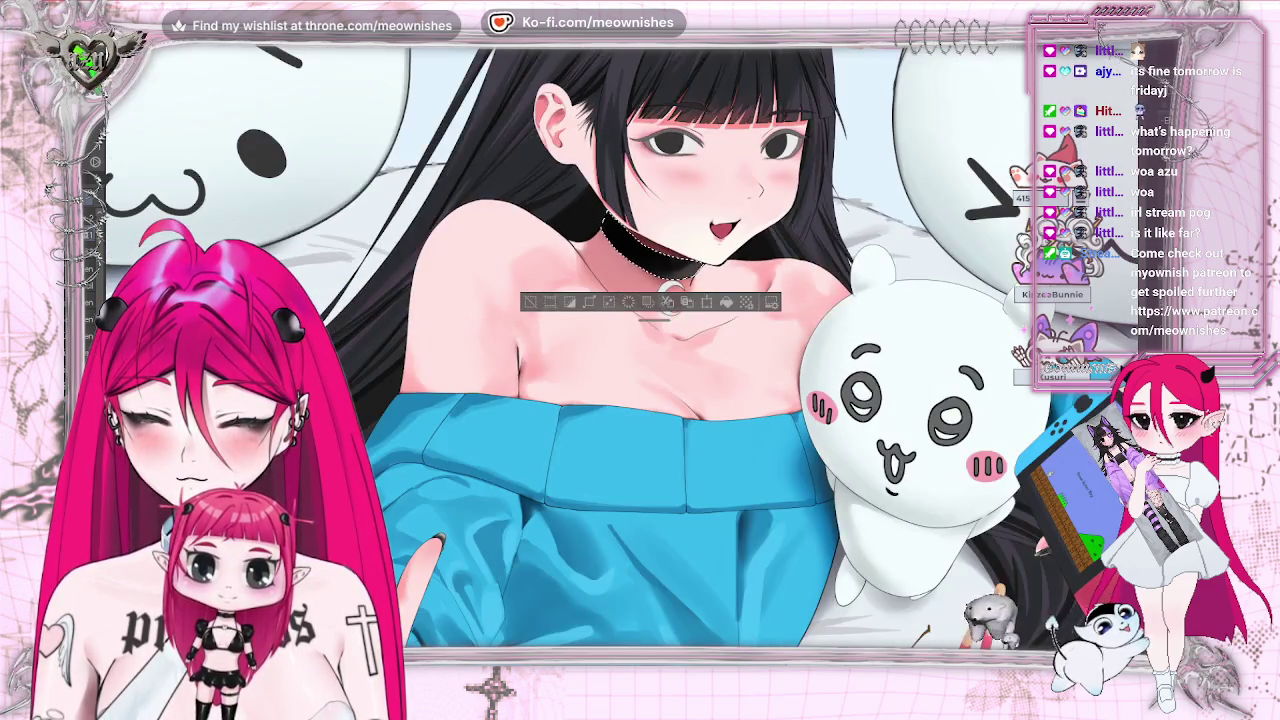
{"action": "key", "text": "ctrl+minus"}
{"action": "key", "text": "ctrl+plus"}
{"action": "key", "text": "ctrl+plus"}
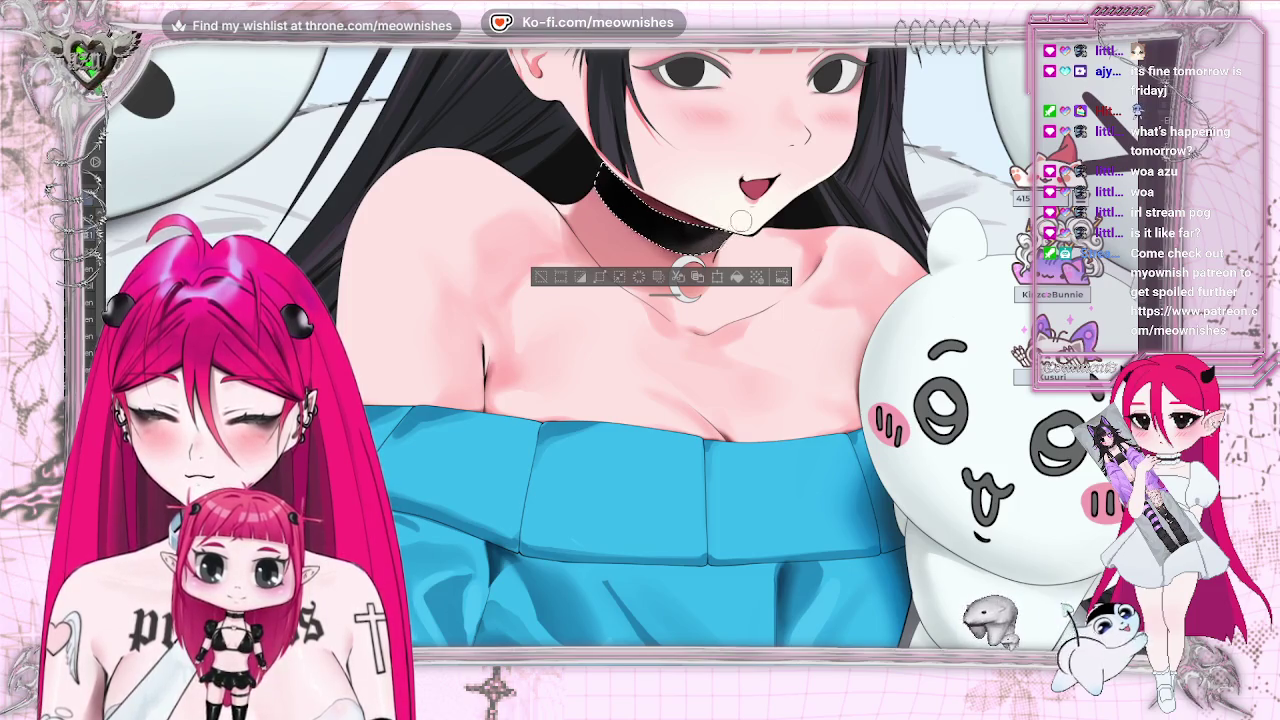
{"action": "scroll", "coordinate": [745, 217], "scroll_direction": "up", "scroll_amount": 2}
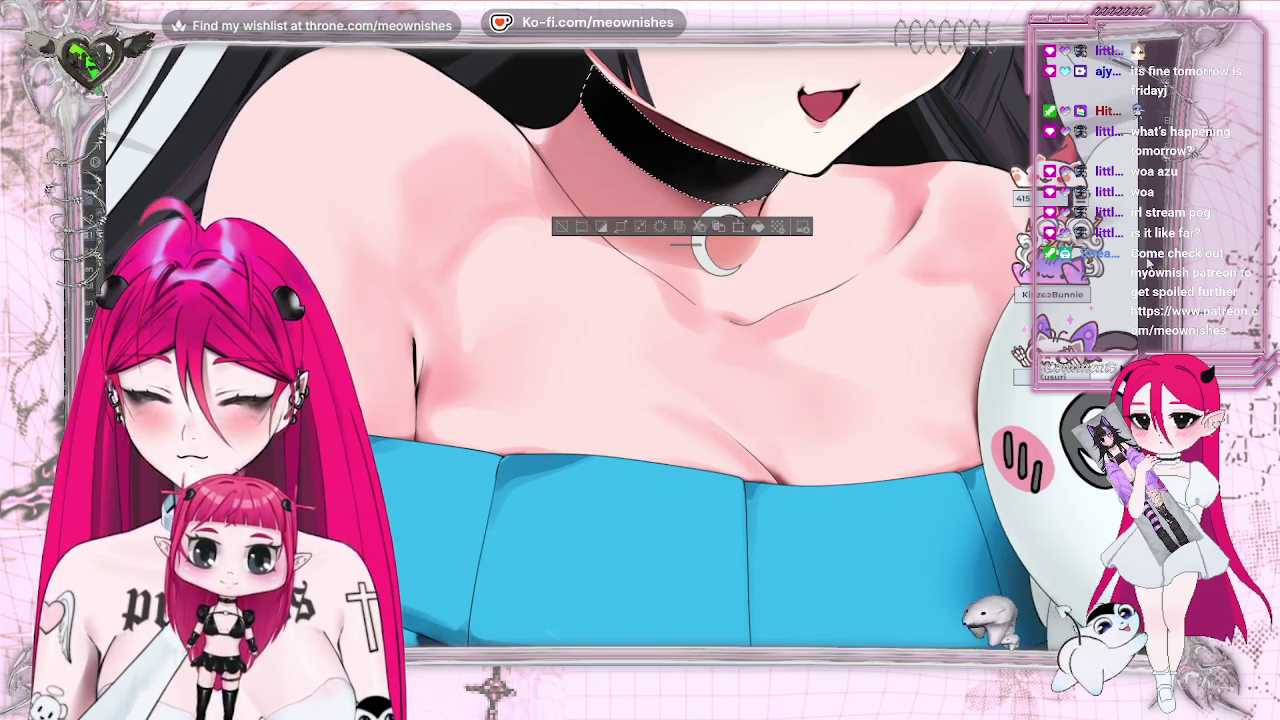
{"action": "key", "text": "ctrl+plus"}
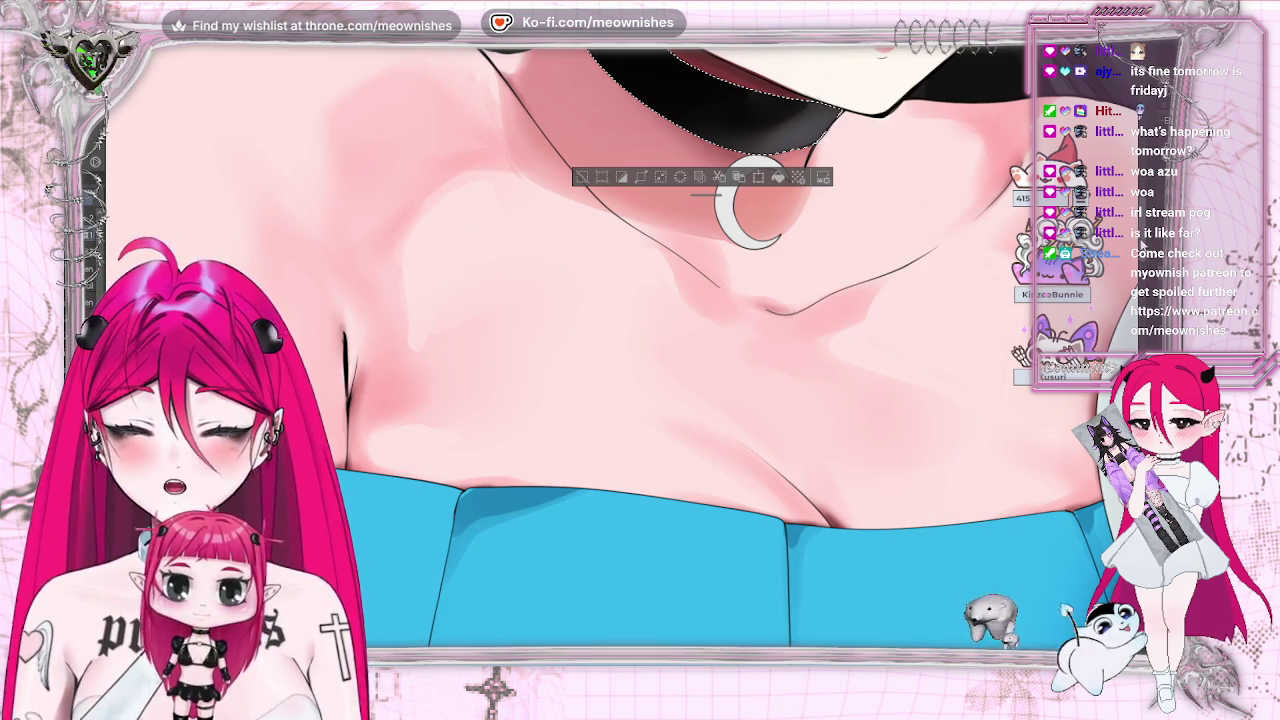
{"action": "scroll", "coordinate": [168, 92], "scroll_direction": "up", "scroll_amount": 3}
{"action": "scroll", "coordinate": [168, 92], "scroll_direction": "down", "scroll_amount": 2}
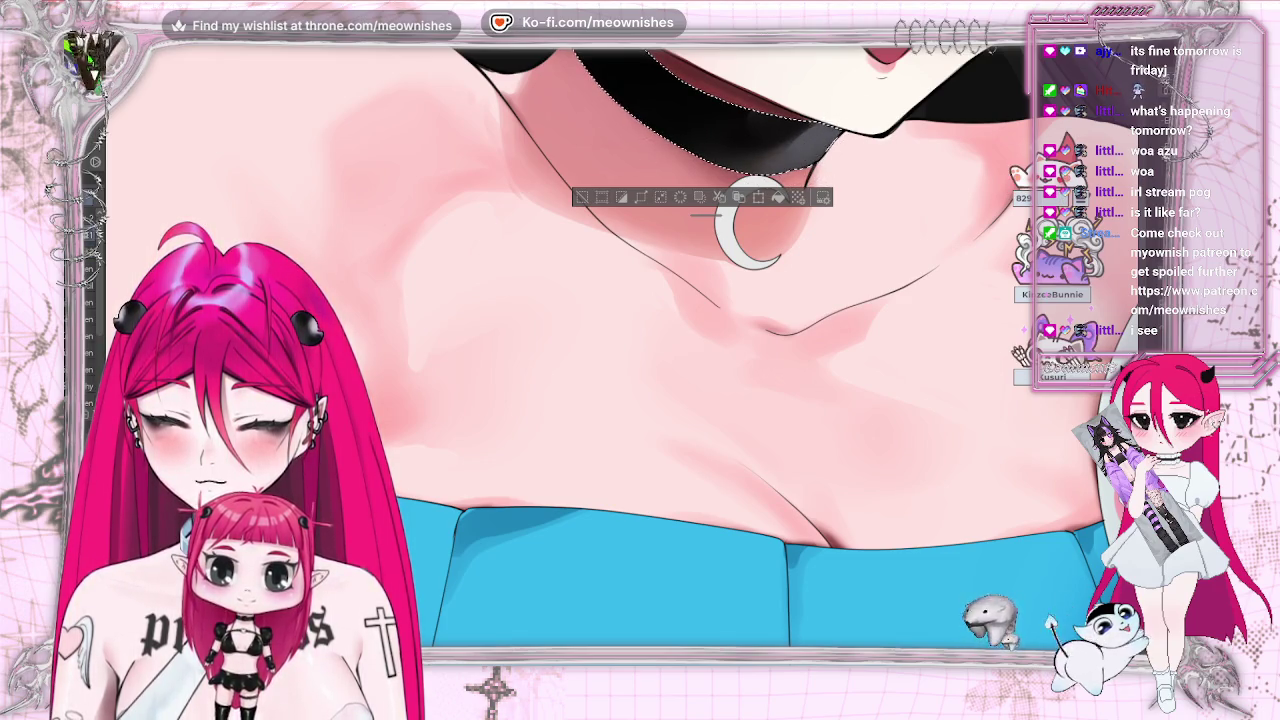
- Zoom out and flip the view horizontally to check the whole illustration
{"action": "key", "text": "ctrl+minus"}
{"action": "key", "text": "ctrl+minus"}
{"action": "key", "text": "ctrl+minus"}
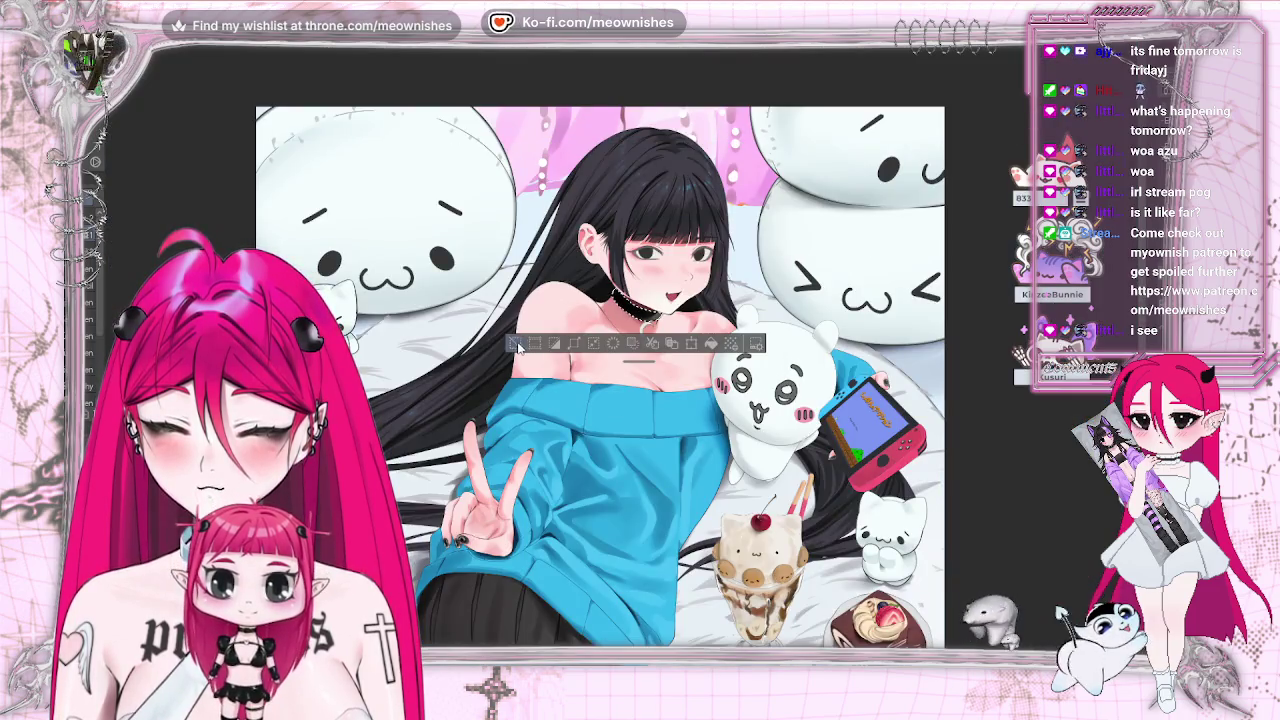
{"action": "key", "text": "ctrl+minus"}
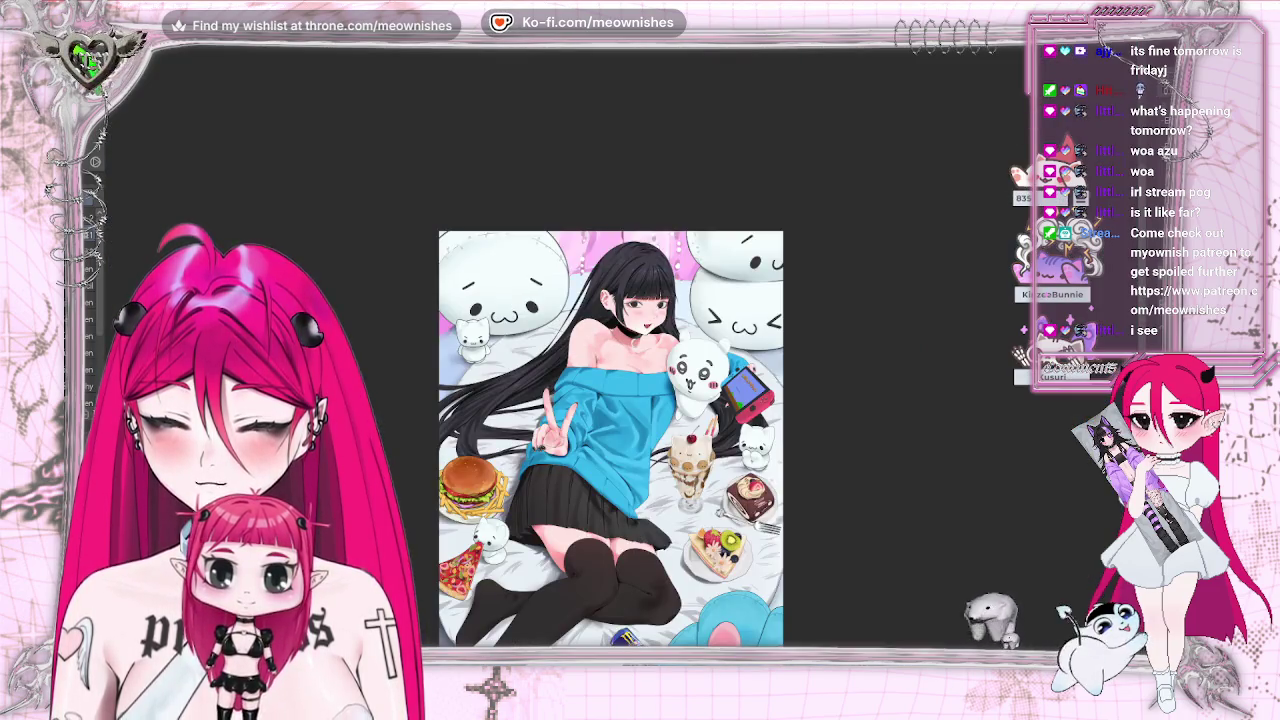
{"action": "key", "text": "h"}
{"action": "key", "text": "h"}
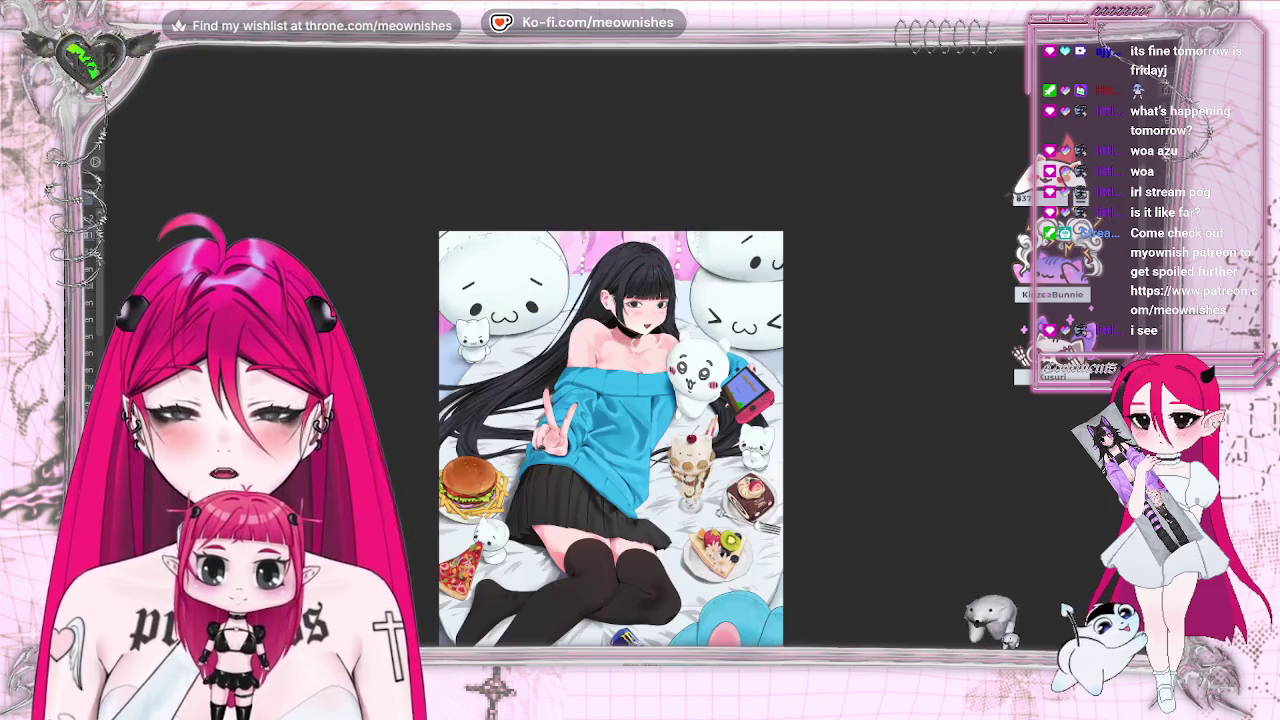
{"action": "key", "text": "ctrl+minus"}
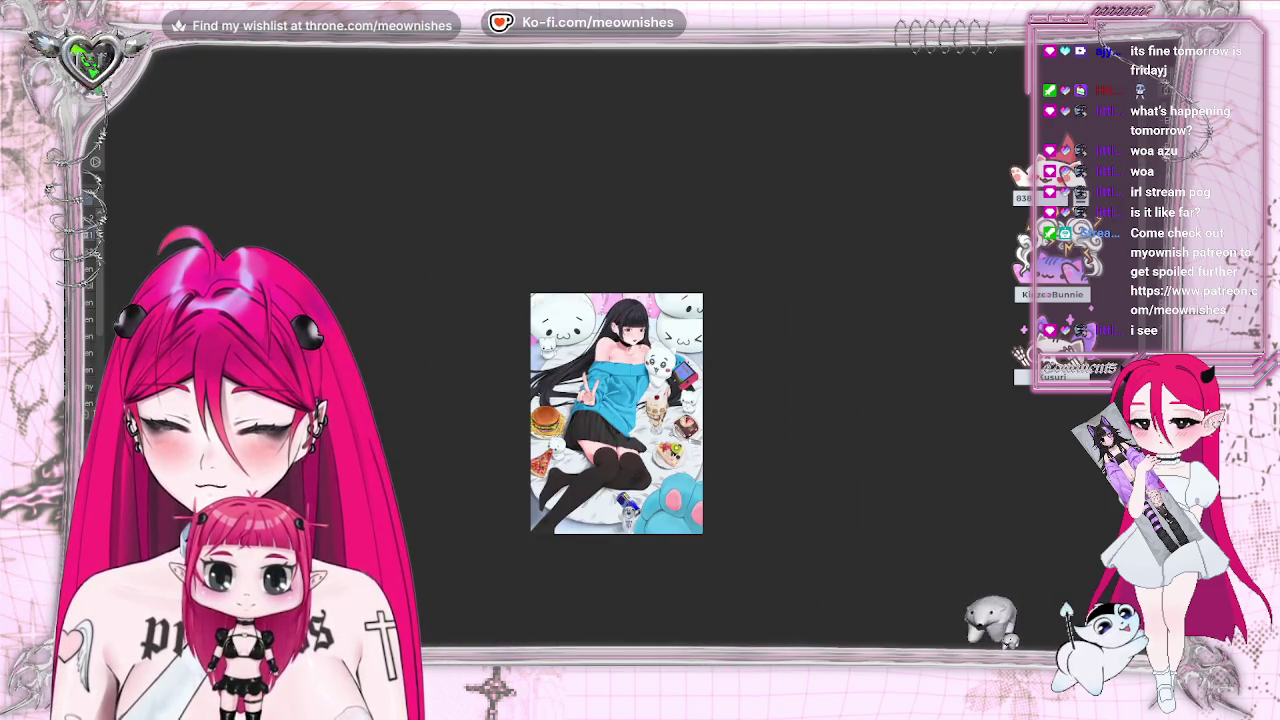
{"action": "scroll", "coordinate": [614, 341], "scroll_direction": "up", "scroll_amount": 10}
{"action": "scroll", "coordinate": [620, 346], "scroll_direction": "up", "scroll_amount": 2}
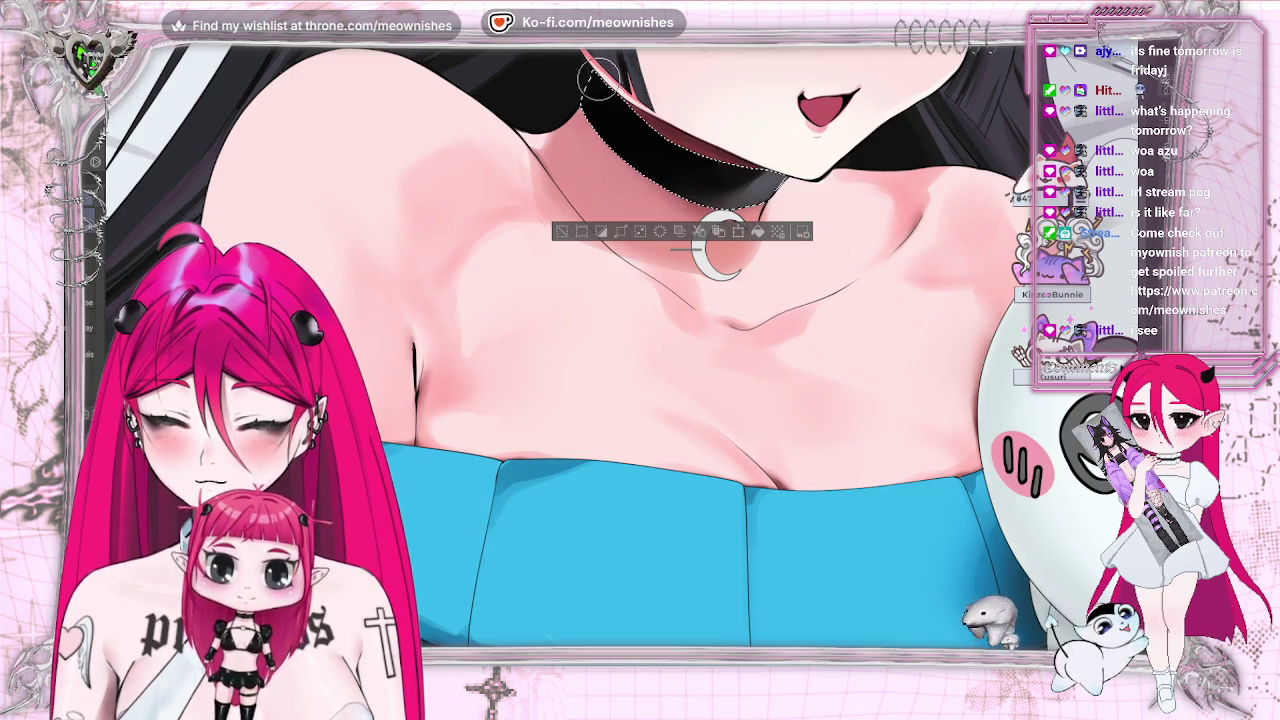
- Clear the selection around the choker, then undo to restore it
{"action": "key", "text": "ctrl+d"}
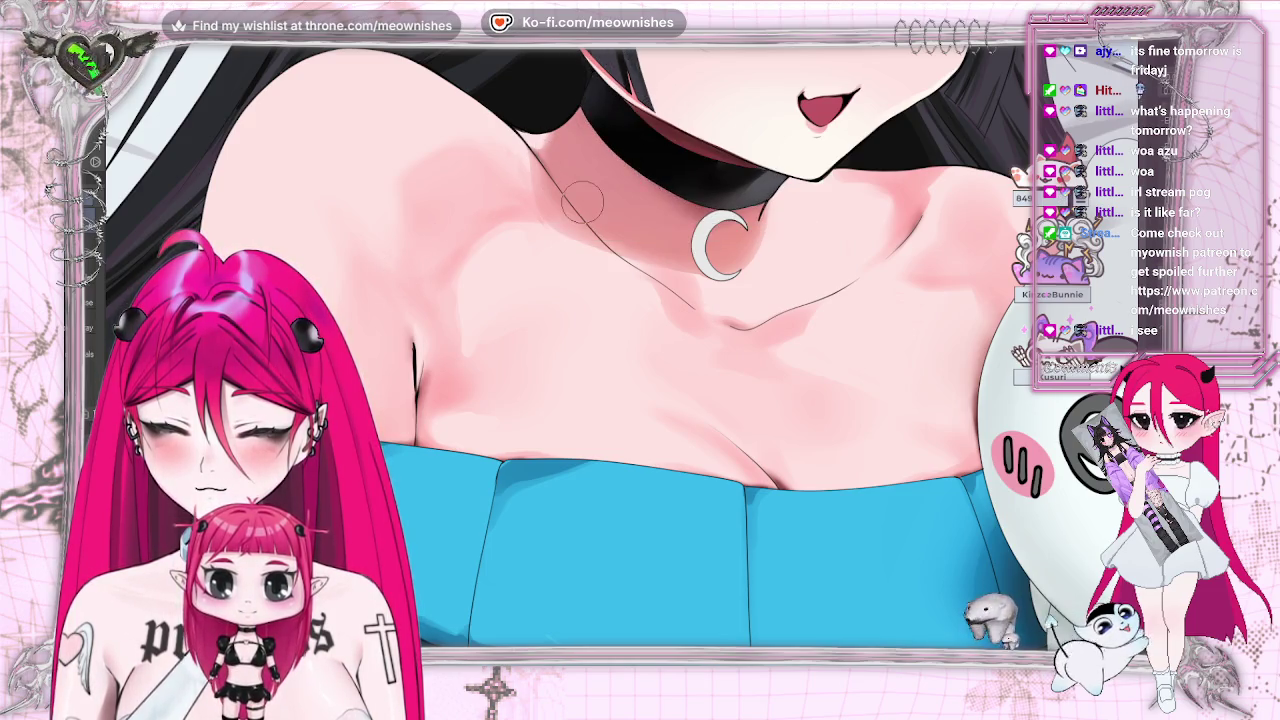
{"action": "scroll", "coordinate": [580, 345], "scroll_direction": "down", "scroll_amount": 3}
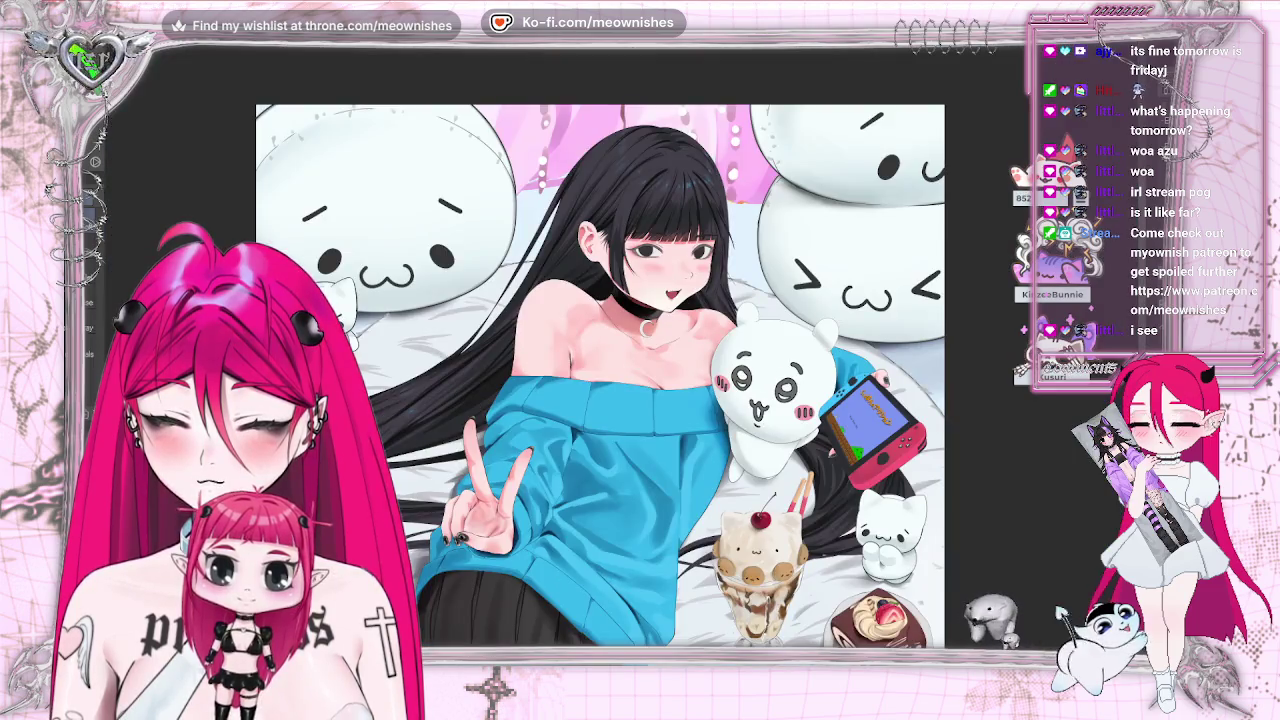
{"action": "scroll", "coordinate": [580, 345], "scroll_direction": "down", "scroll_amount": 2}
{"action": "scroll", "coordinate": [580, 345], "scroll_direction": "up", "scroll_amount": 4}
{"action": "key", "text": "ctrl+z"}
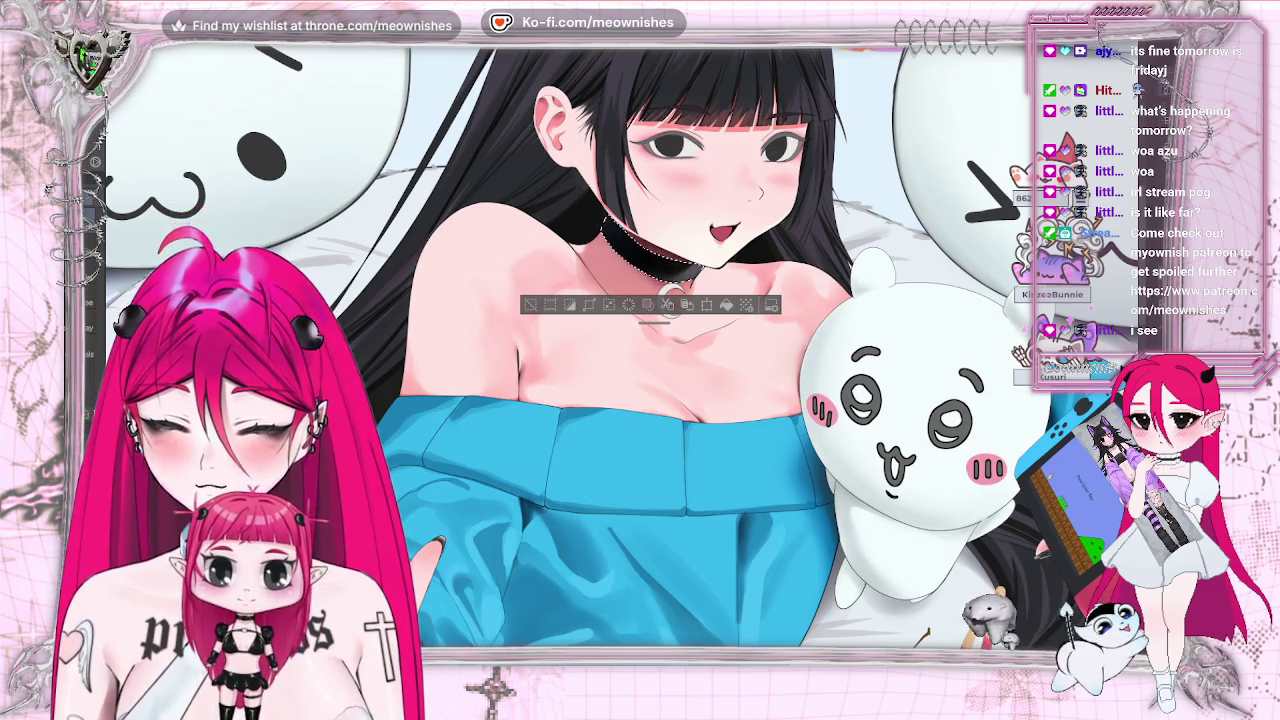
{"action": "scroll", "coordinate": [668, 298], "scroll_direction": "up", "scroll_amount": 1}
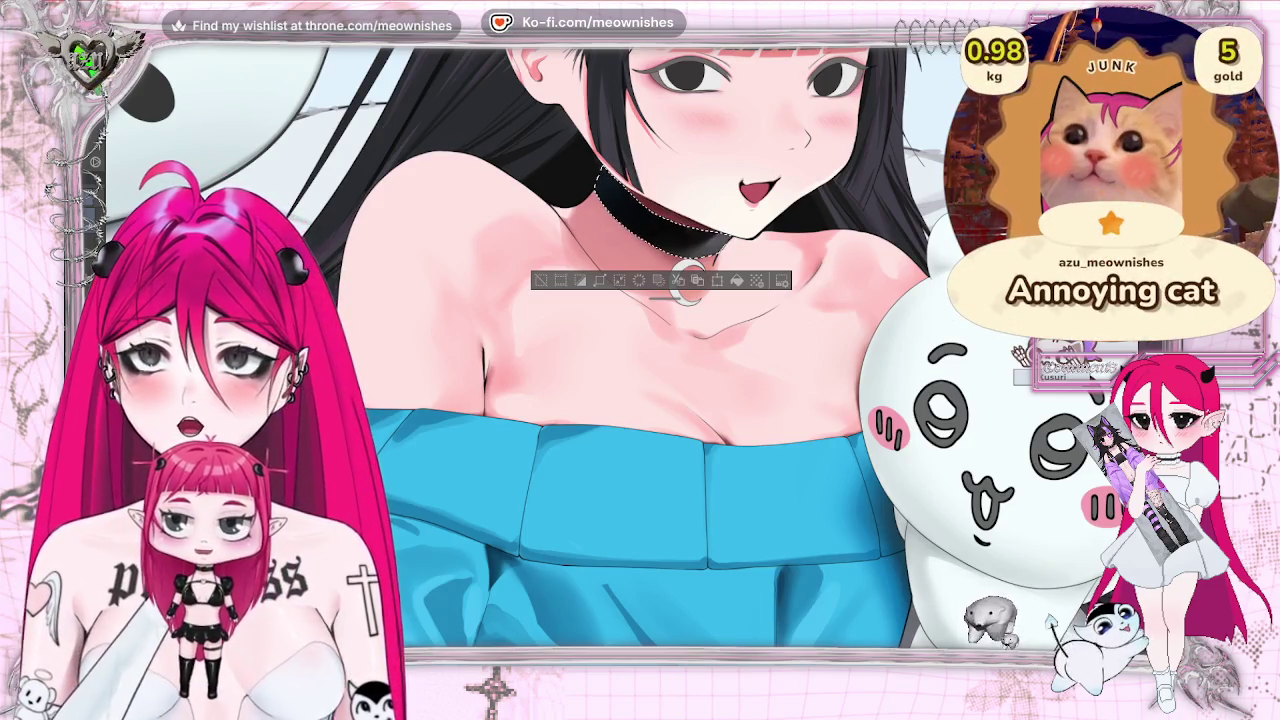
- Deselect the collar, fit the illustration to the window and check it mirrored
{"action": "key", "text": "ctrl+plus"}
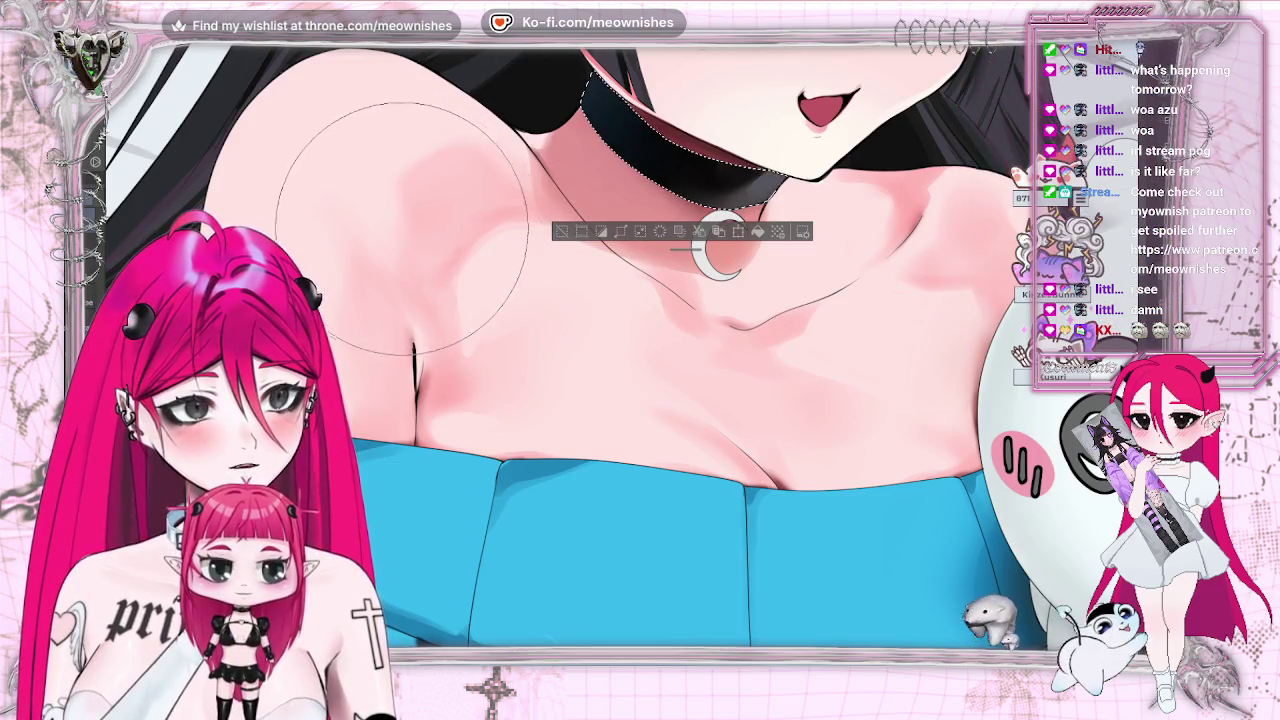
{"action": "key", "text": "ctrl+d"}
{"action": "key", "text": "ctrl+0"}
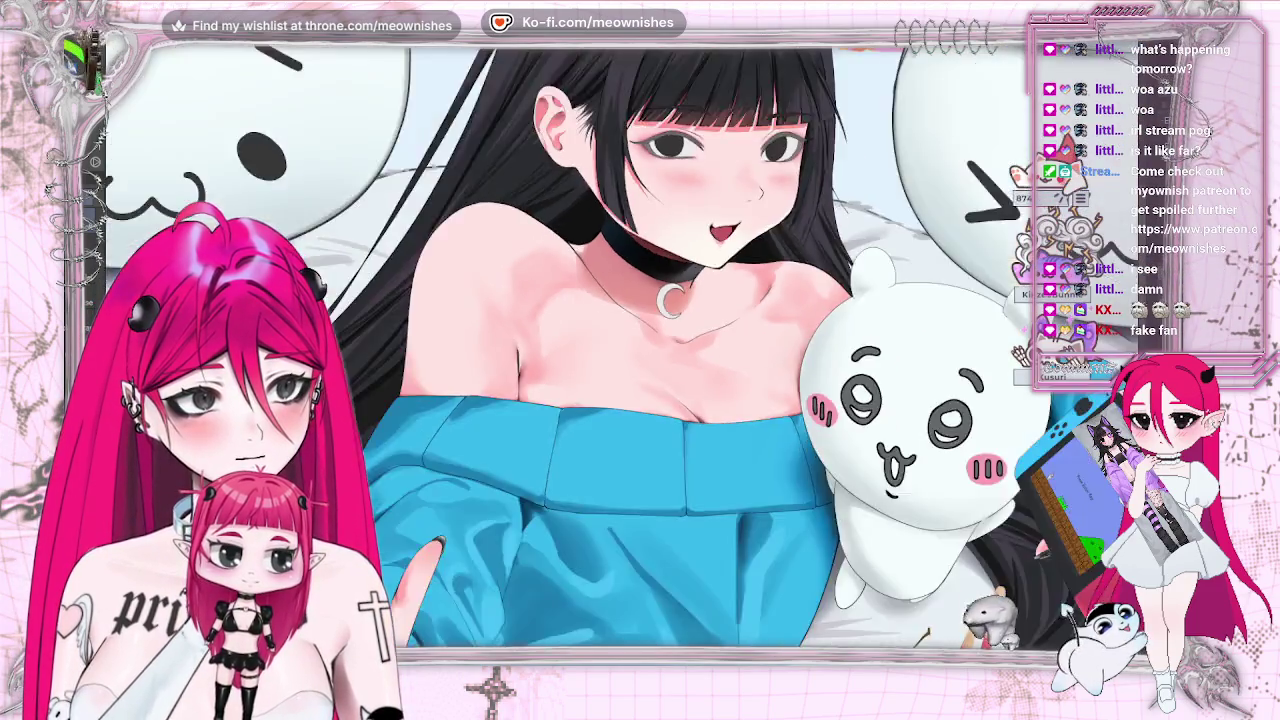
{"action": "key", "text": "h"}
{"action": "key", "text": "h"}
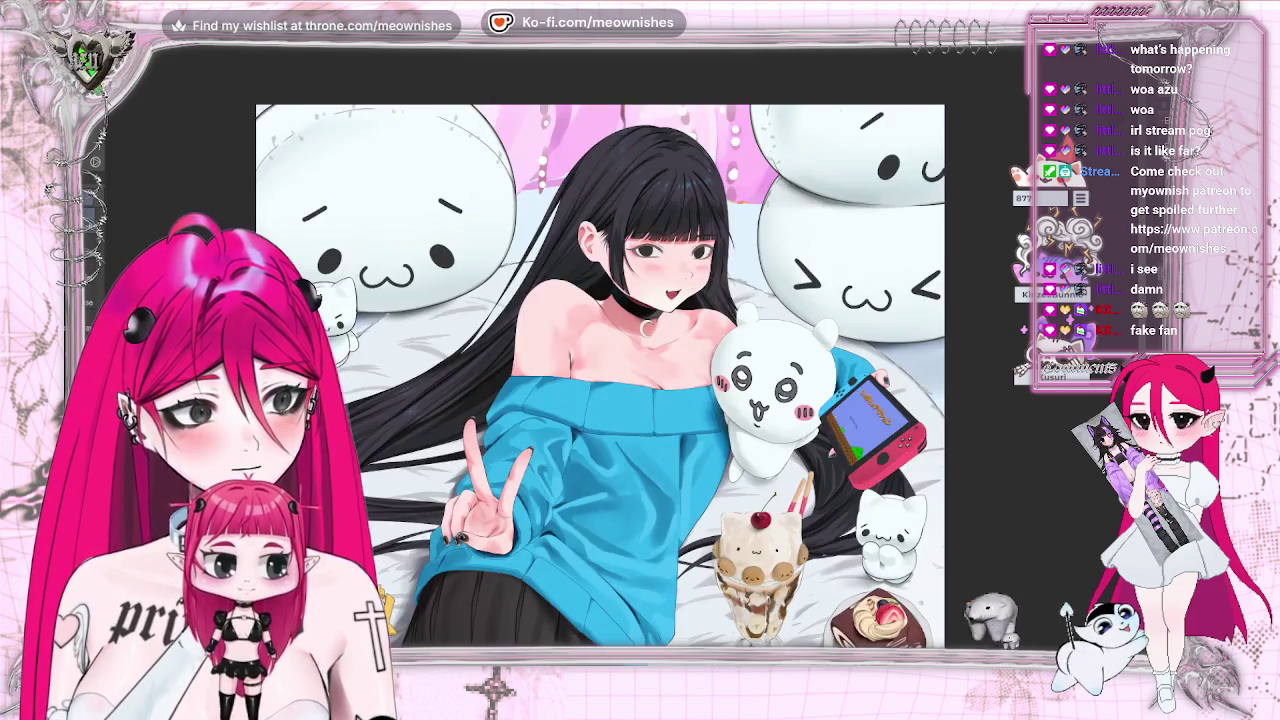
{"action": "scroll", "coordinate": [600, 375], "scroll_direction": "down", "scroll_amount": 2}
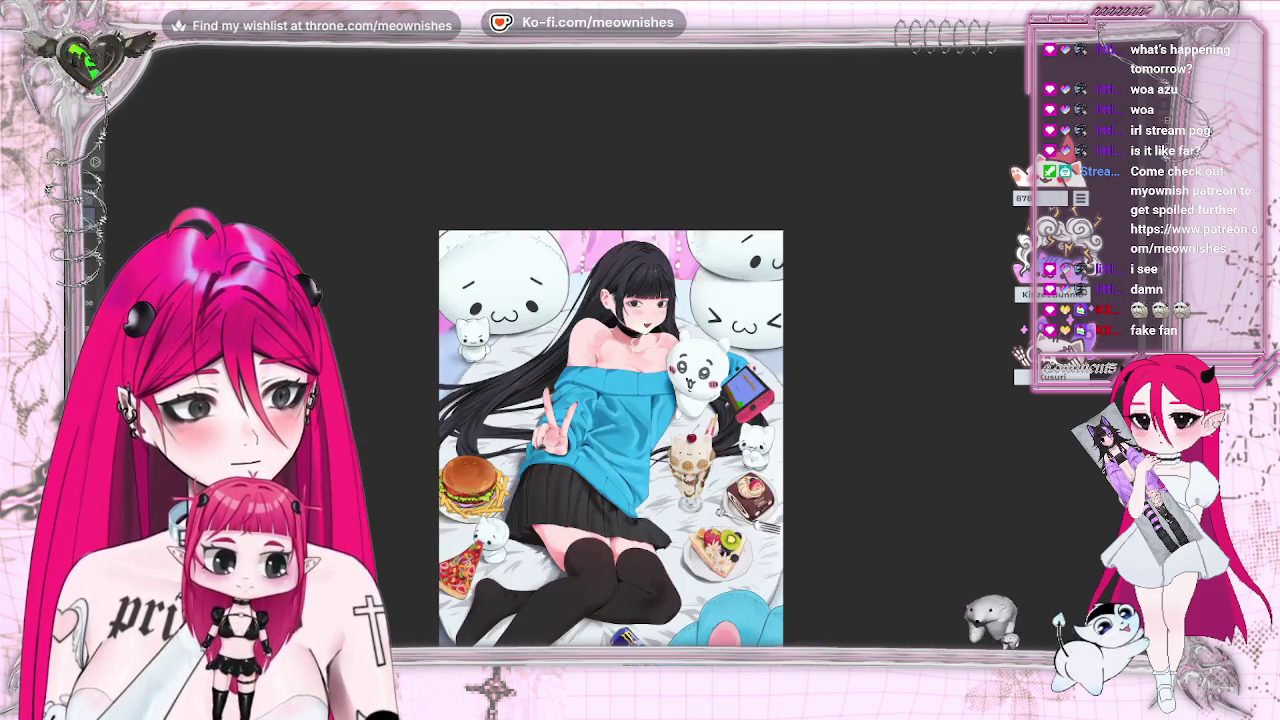
{"action": "scroll", "coordinate": [750, 210], "scroll_direction": "up", "scroll_amount": 5}
{"action": "scroll", "coordinate": [750, 210], "scroll_direction": "up", "scroll_amount": 3}
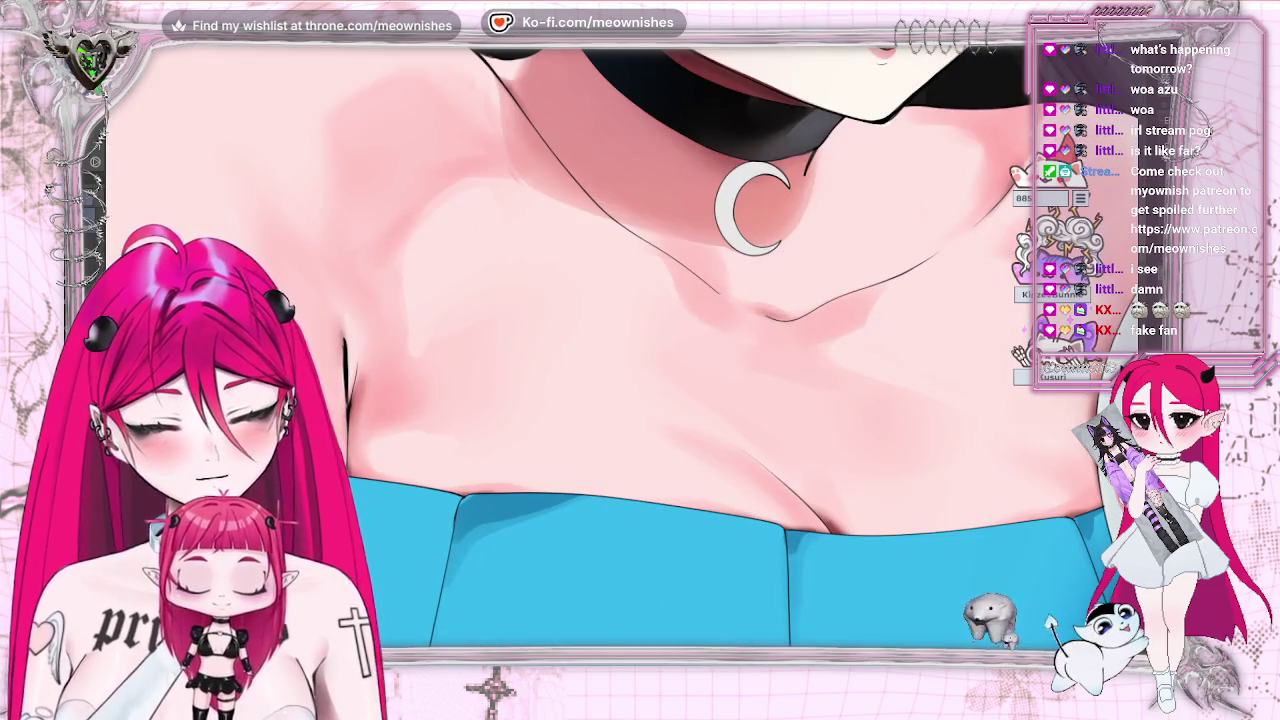
- Lasso the crescent charm, delete its blue-grey shading, and deselect it
{"action": "left_click_drag", "start_coordinate": [740, 165], "coordinate": [745, 250]}
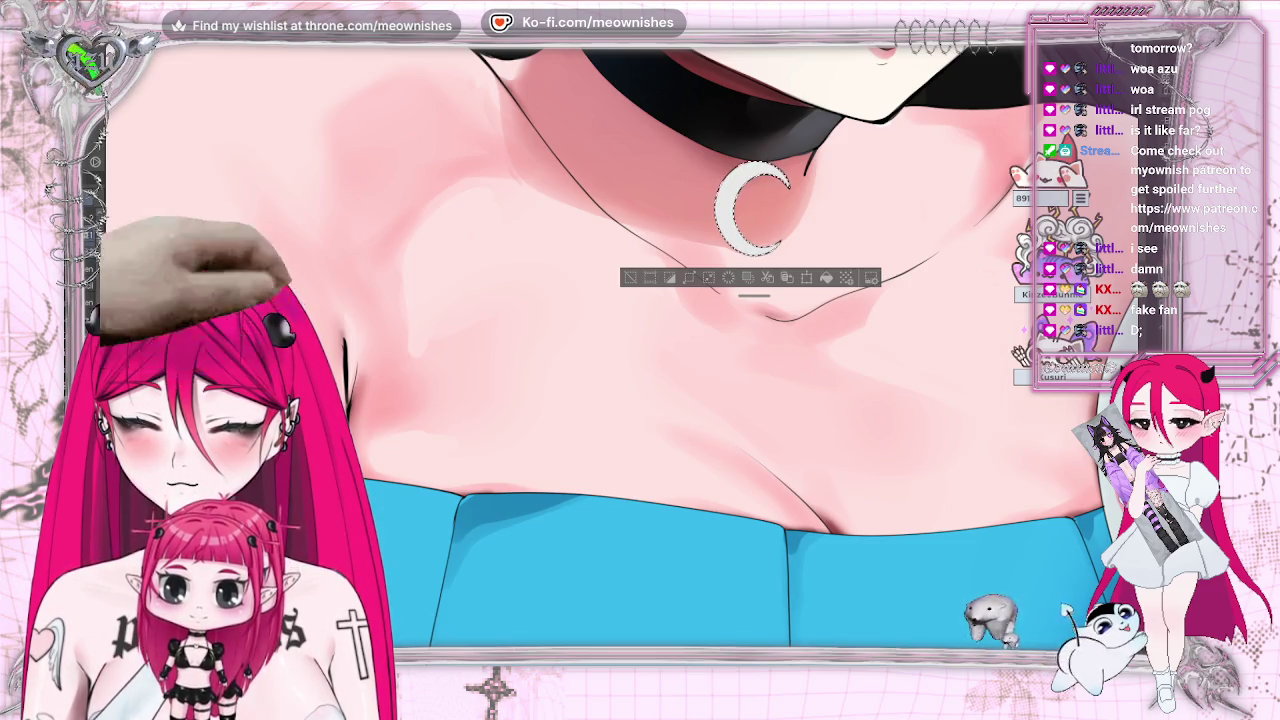
{"action": "scroll", "coordinate": [640, 360], "scroll_direction": "down", "scroll_amount": 2}
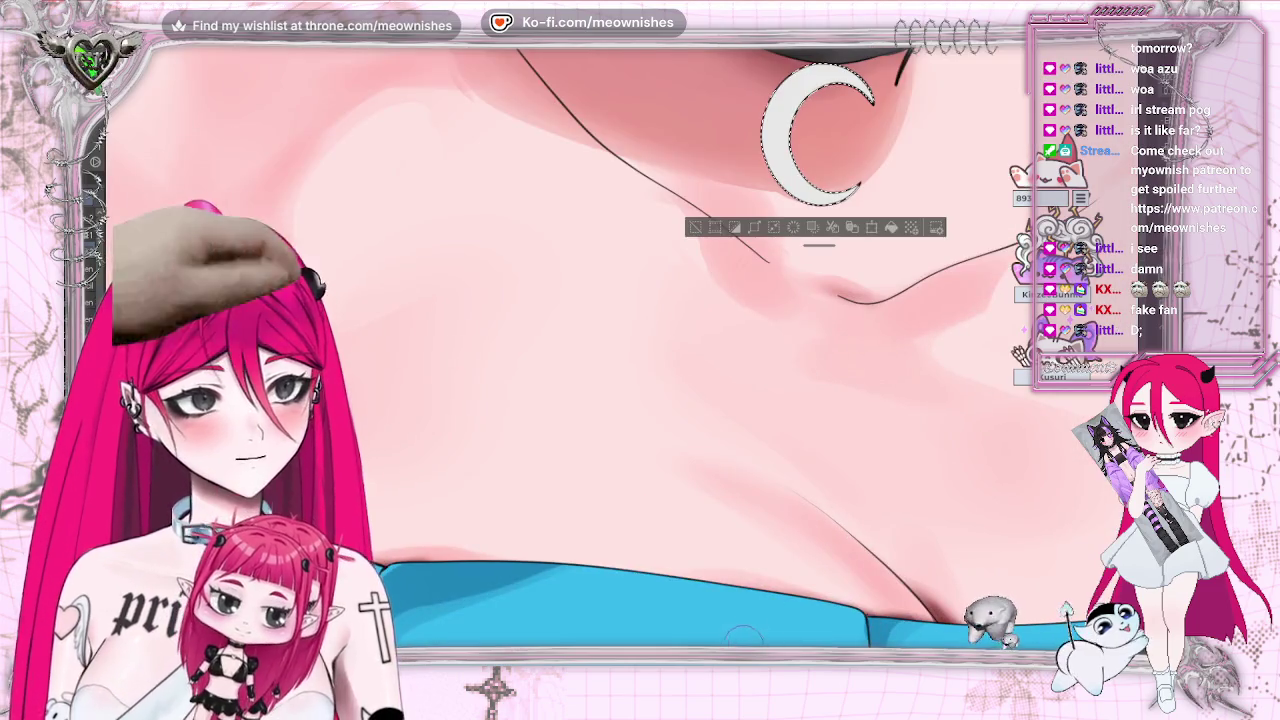
{"action": "scroll", "coordinate": [640, 360], "scroll_direction": "up", "scroll_amount": 2}
{"action": "scroll", "coordinate": [526, 114], "scroll_direction": "right", "scroll_amount": 3}
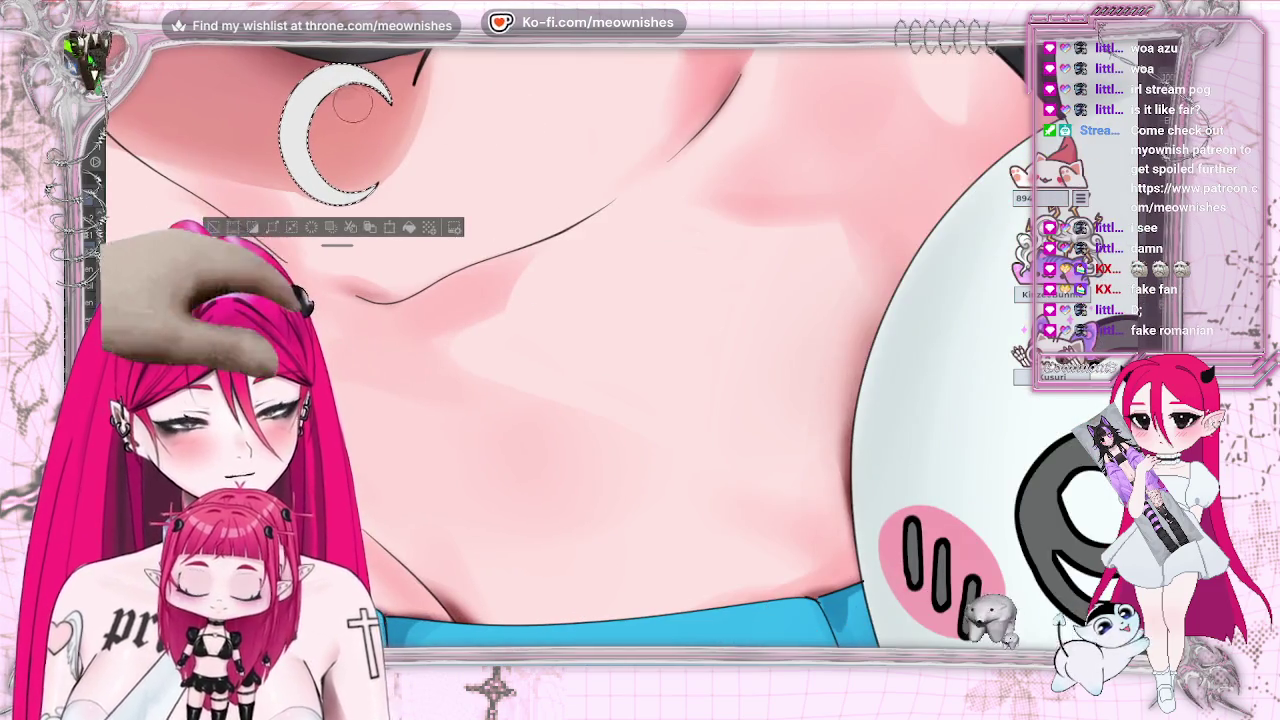
{"action": "key", "text": "Delete"}
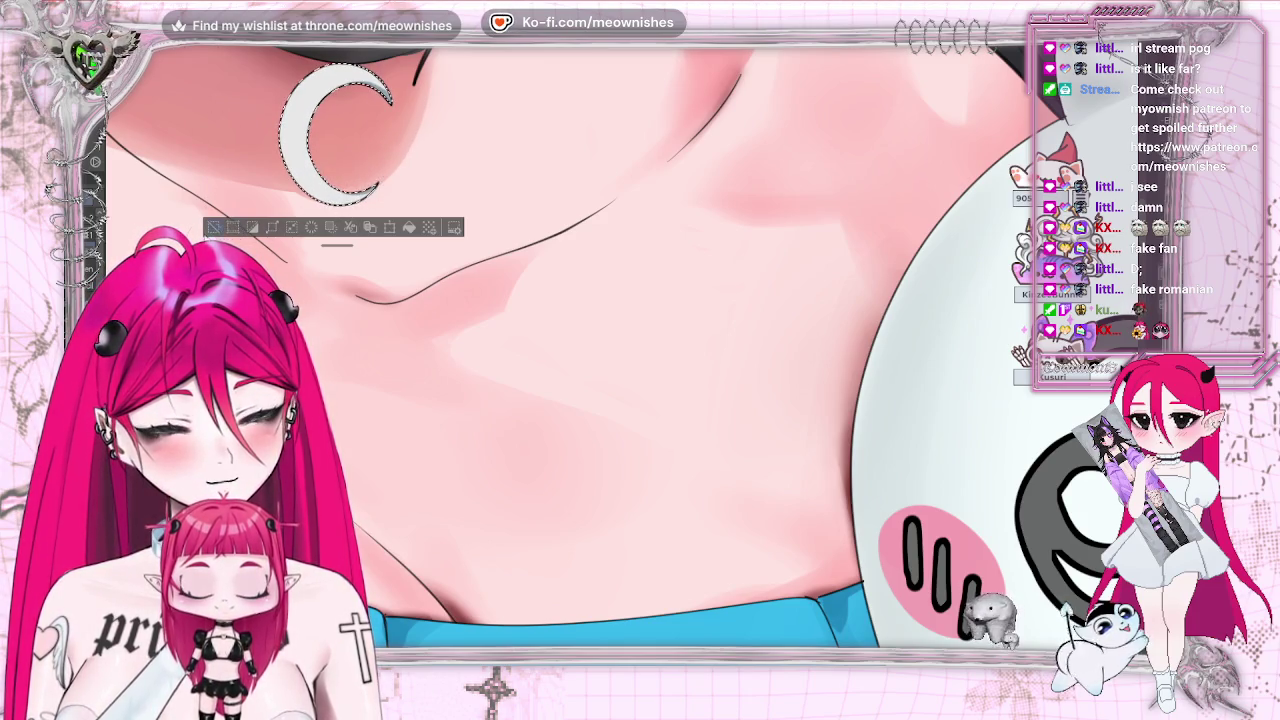
{"action": "key", "text": "ctrl+d"}
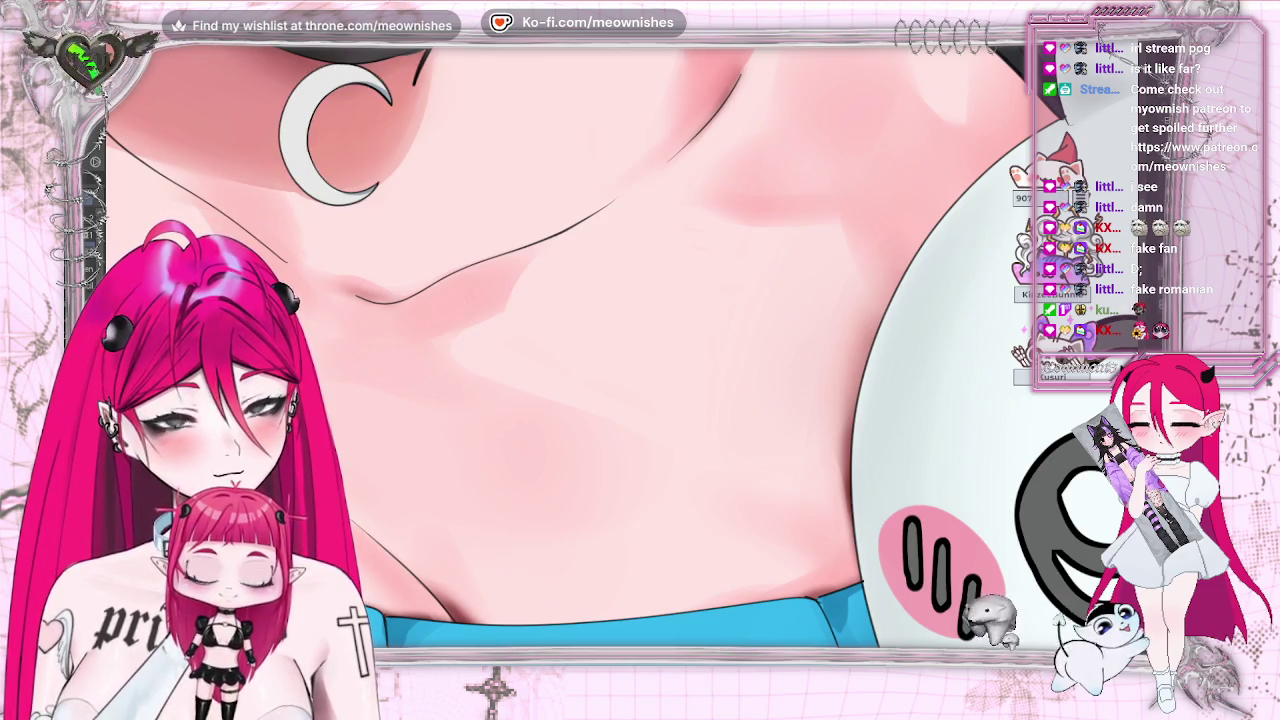
- Pan and zoom to center the mouth and moon charm in view
{"action": "scroll", "coordinate": [565, 345], "scroll_direction": "down", "scroll_amount": 2}
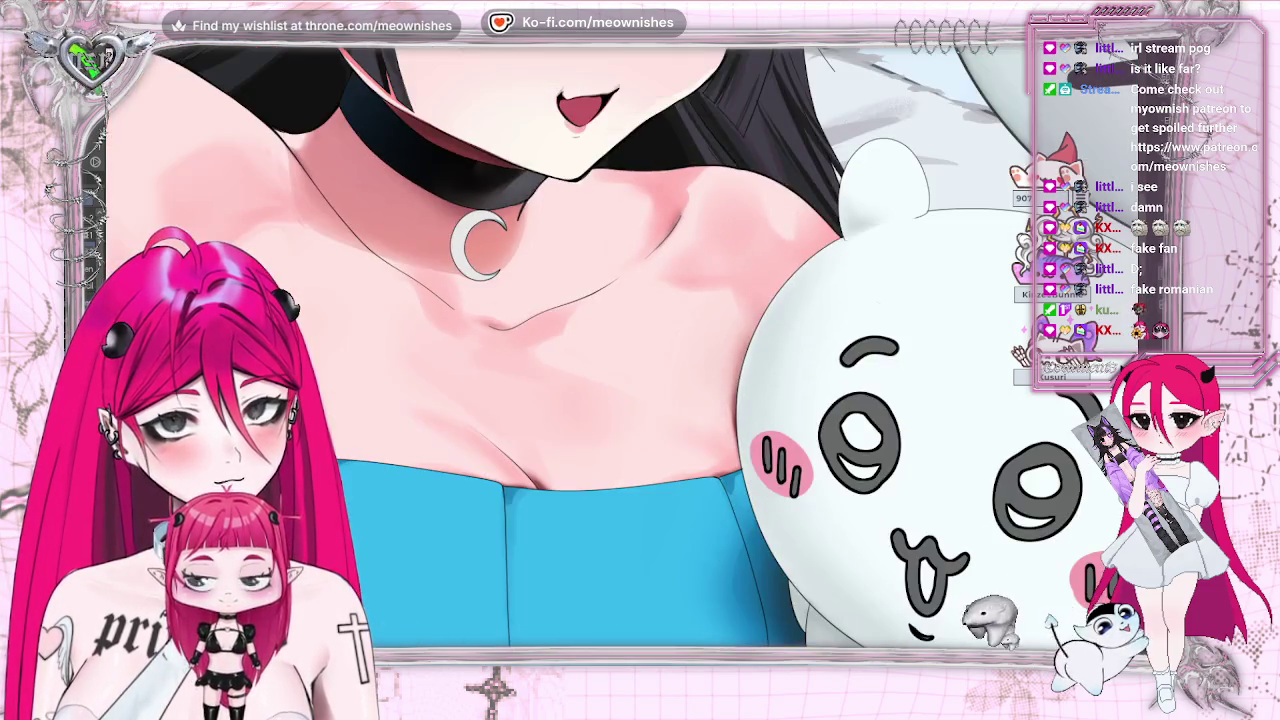
{"action": "scroll", "coordinate": [565, 345], "scroll_direction": "down", "scroll_amount": 2}
{"action": "scroll", "coordinate": [565, 345], "scroll_direction": "down", "scroll_amount": 2}
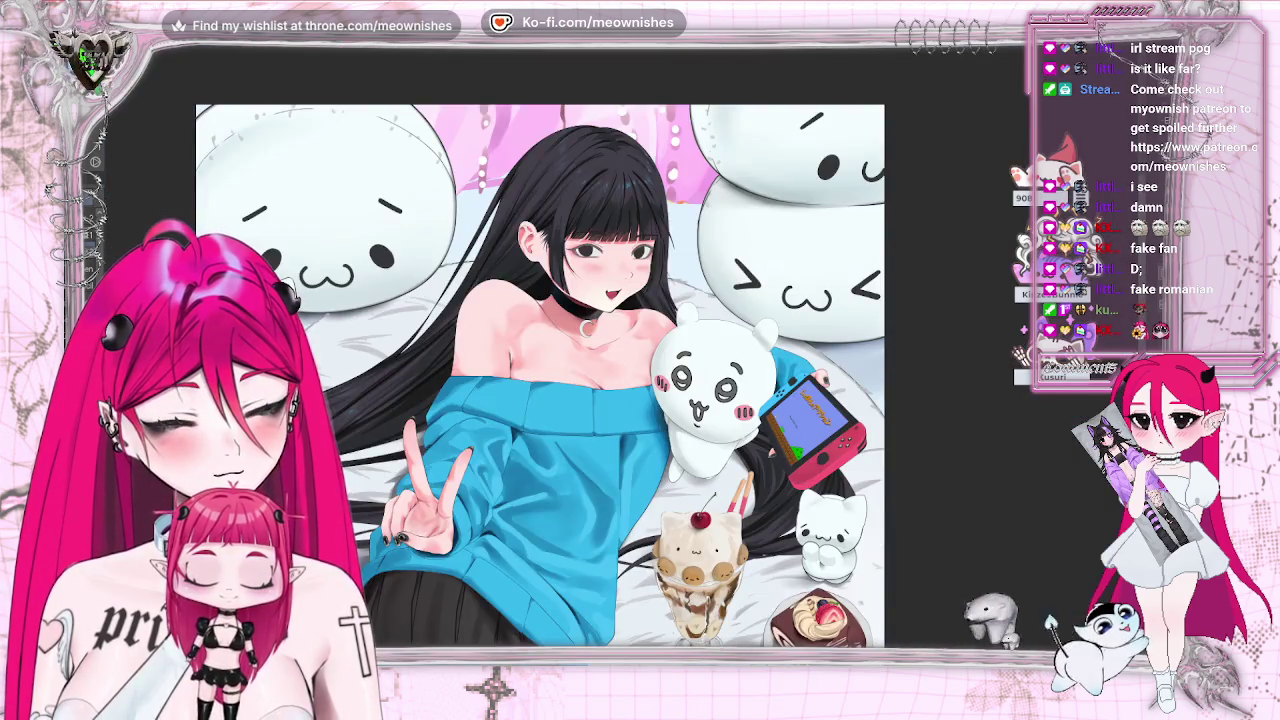
{"action": "scroll", "coordinate": [611, 347], "scroll_direction": "up", "scroll_amount": 2}
{"action": "scroll", "coordinate": [611, 347], "scroll_direction": "up", "scroll_amount": 1}
{"action": "scroll", "coordinate": [611, 347], "scroll_direction": "up", "scroll_amount": 1}
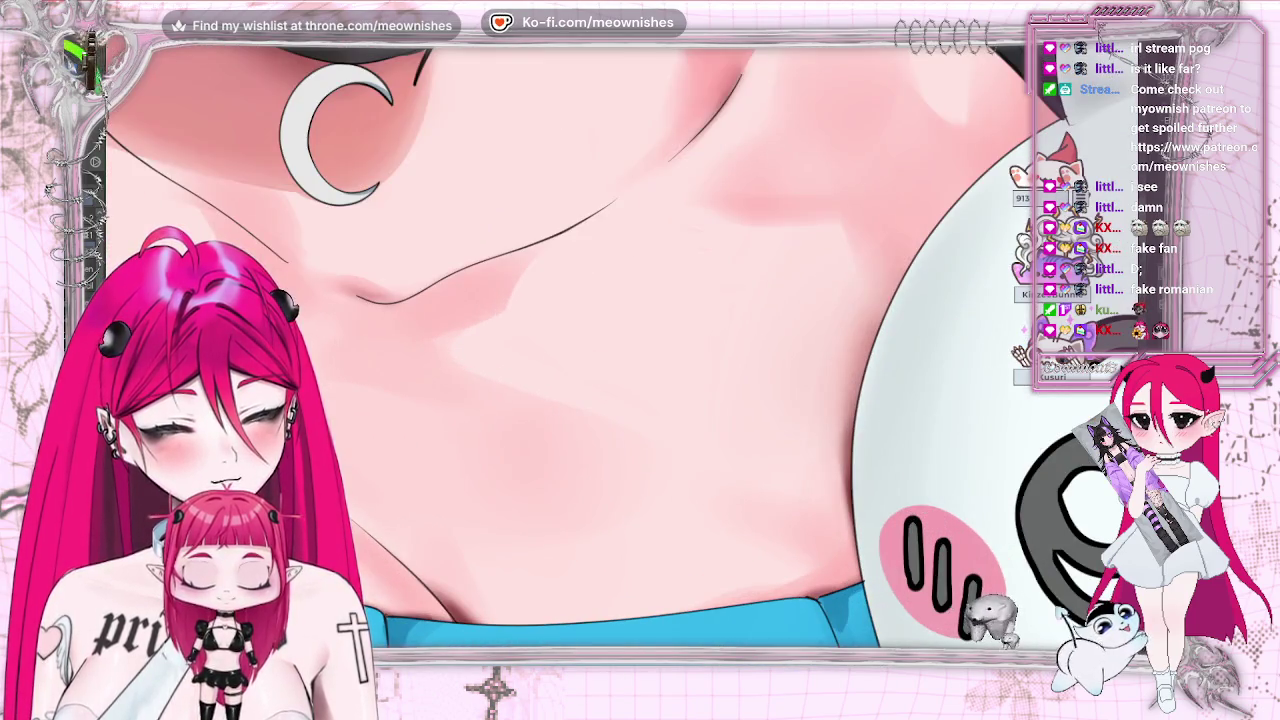
{"action": "left_click_drag", "start_coordinate": [560, 250], "coordinate": [580, 490]}
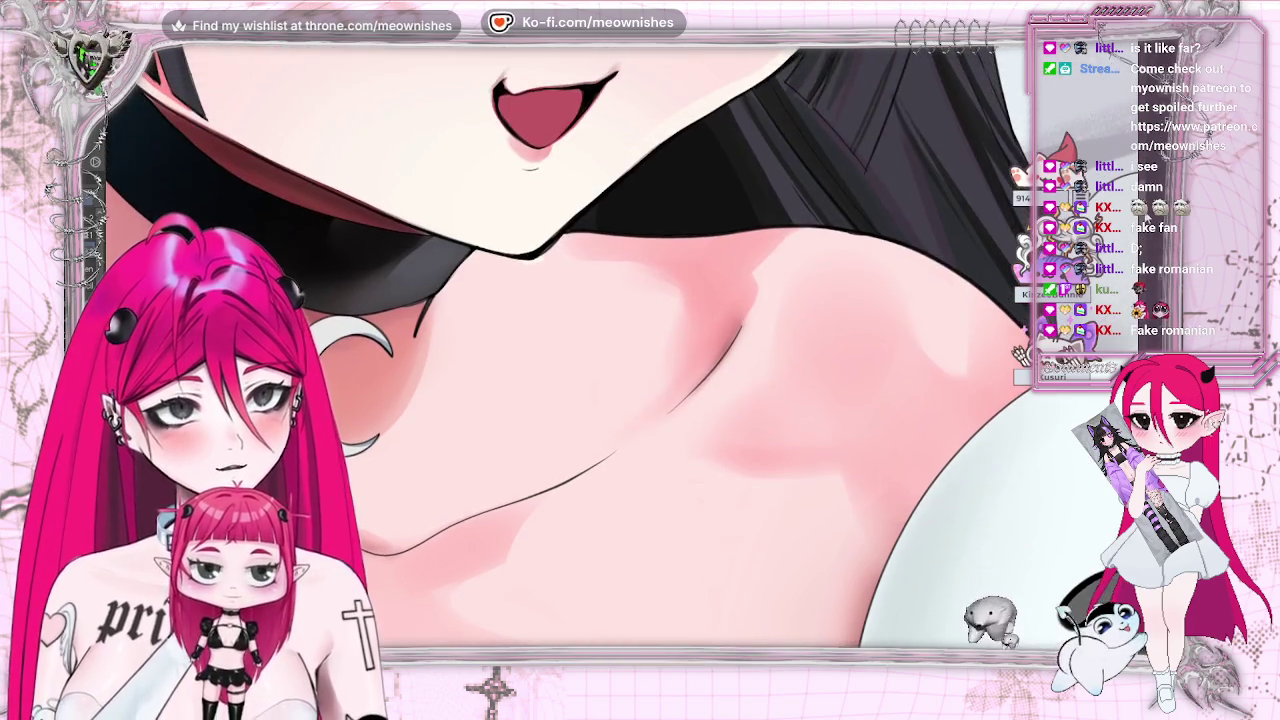
{"action": "left_click_drag", "start_coordinate": [350, 628], "coordinate": [745, 628]}
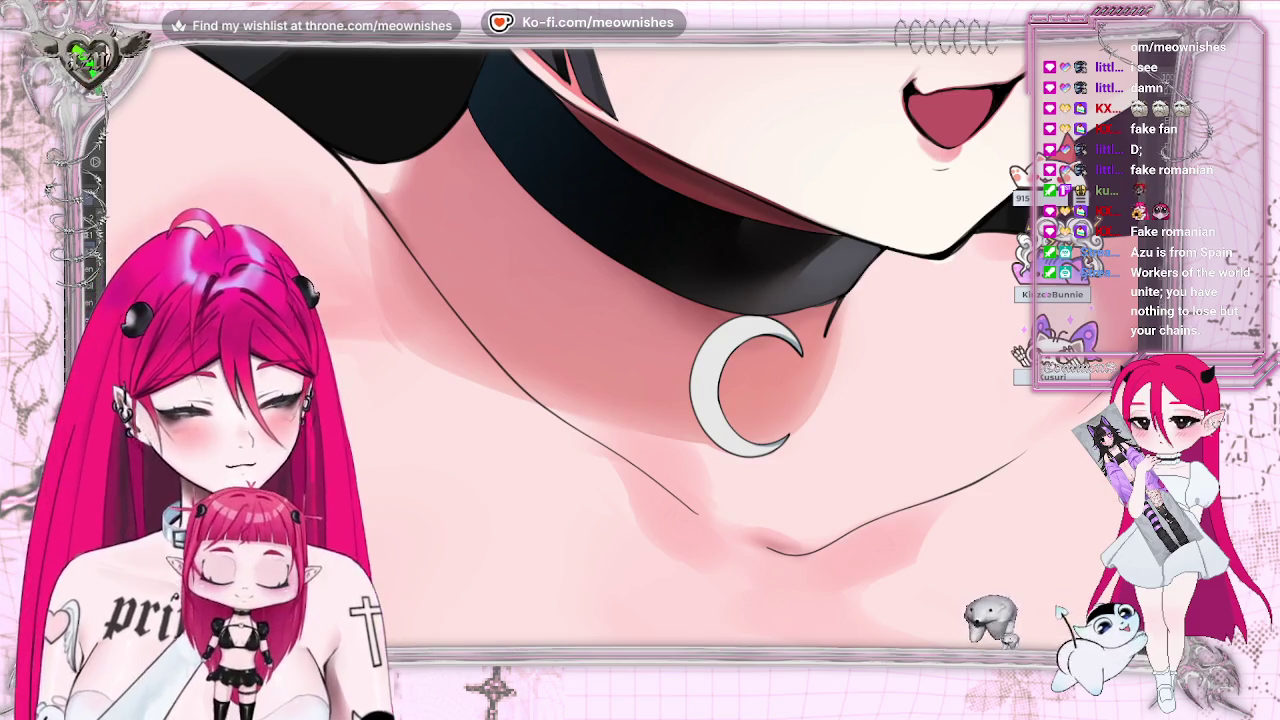
- Select the crescent-moon charm with the magic wand, rotating the view to work on it
{"action": "key", "text": "ctrl+plus"}
{"action": "scroll", "coordinate": [580, 345], "scroll_direction": "right", "scroll_amount": 5}
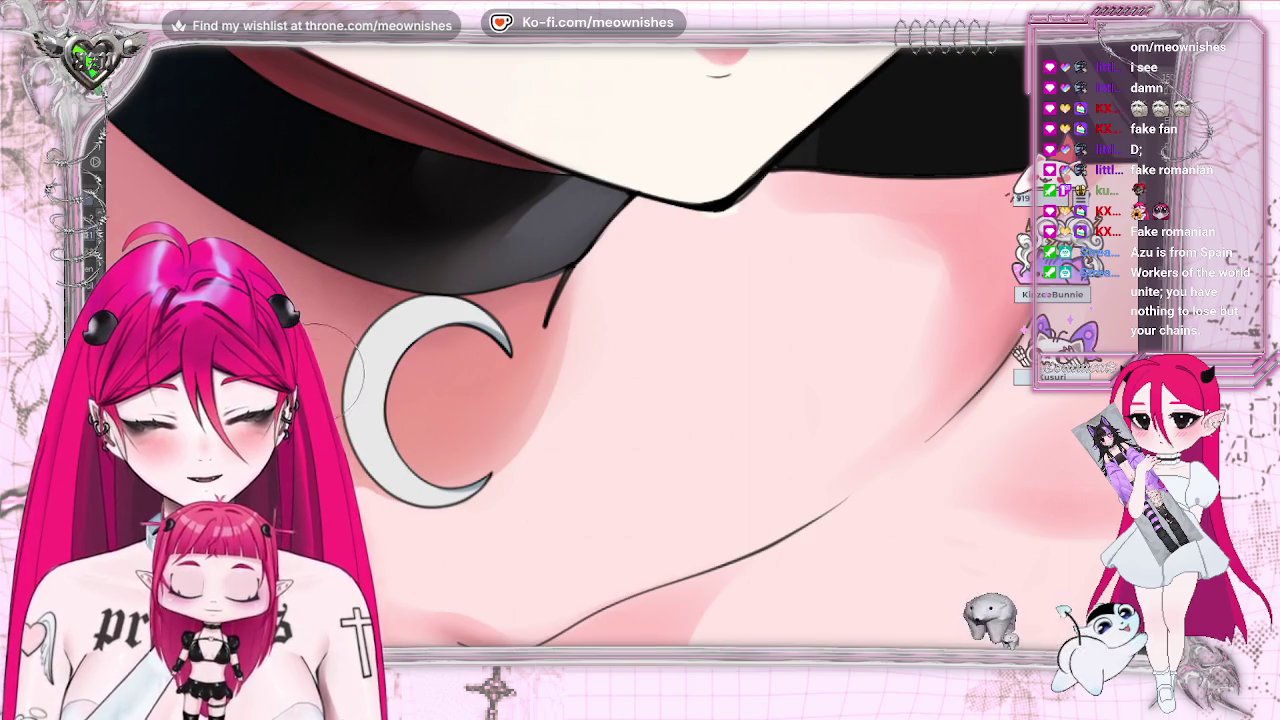
{"action": "left_click", "coordinate": [365, 400]}
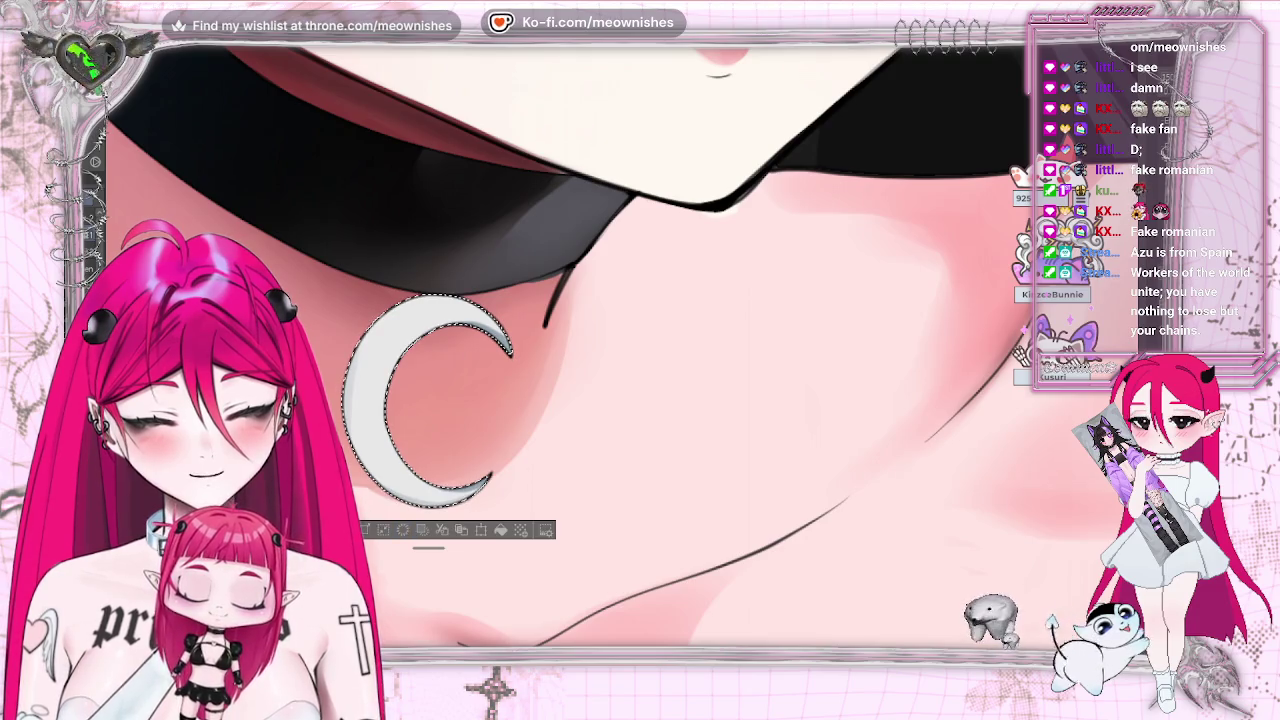
{"action": "mouse_move", "coordinate": [333, 183]}
{"action": "left_mouse_down"}
{"action": "mouse_move", "coordinate": [545, 45]}
{"action": "mouse_move", "coordinate": [787, 96]}
{"action": "left_mouse_up"}
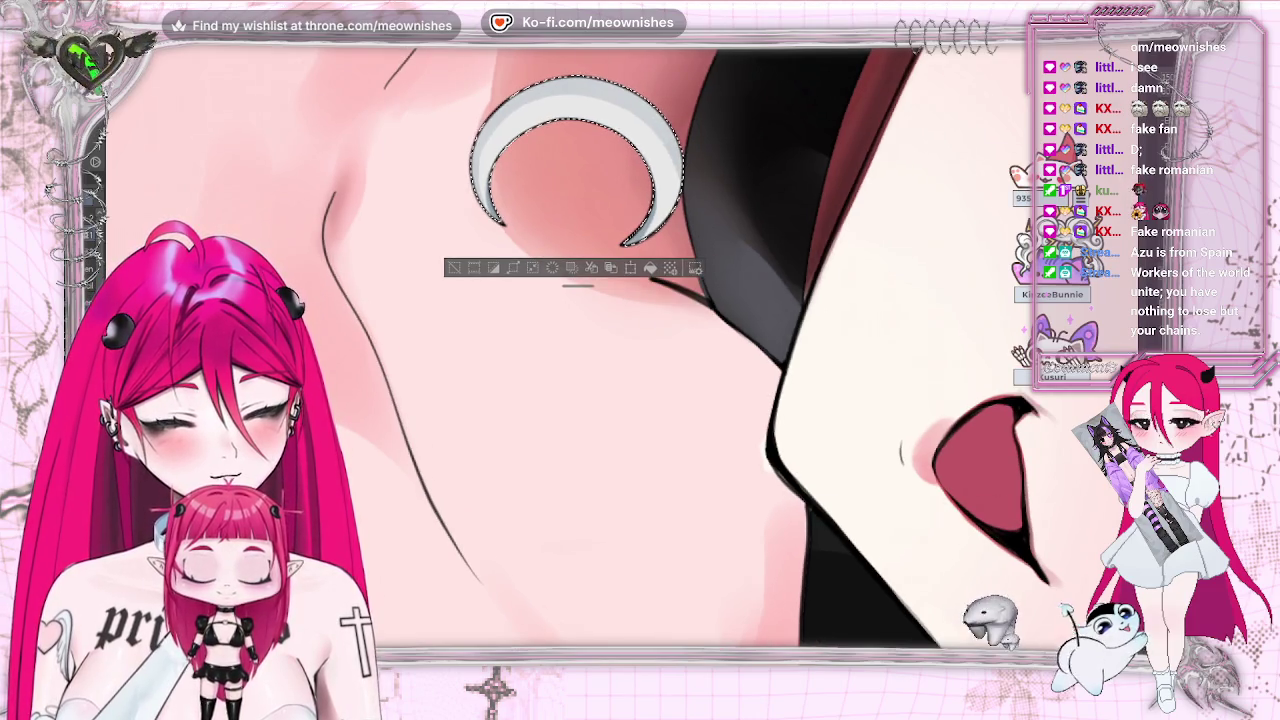
{"action": "left_click_drag", "start_coordinate": [600, 350], "coordinate": [450, 250]}
{"action": "key", "text": "ctrl+0"}
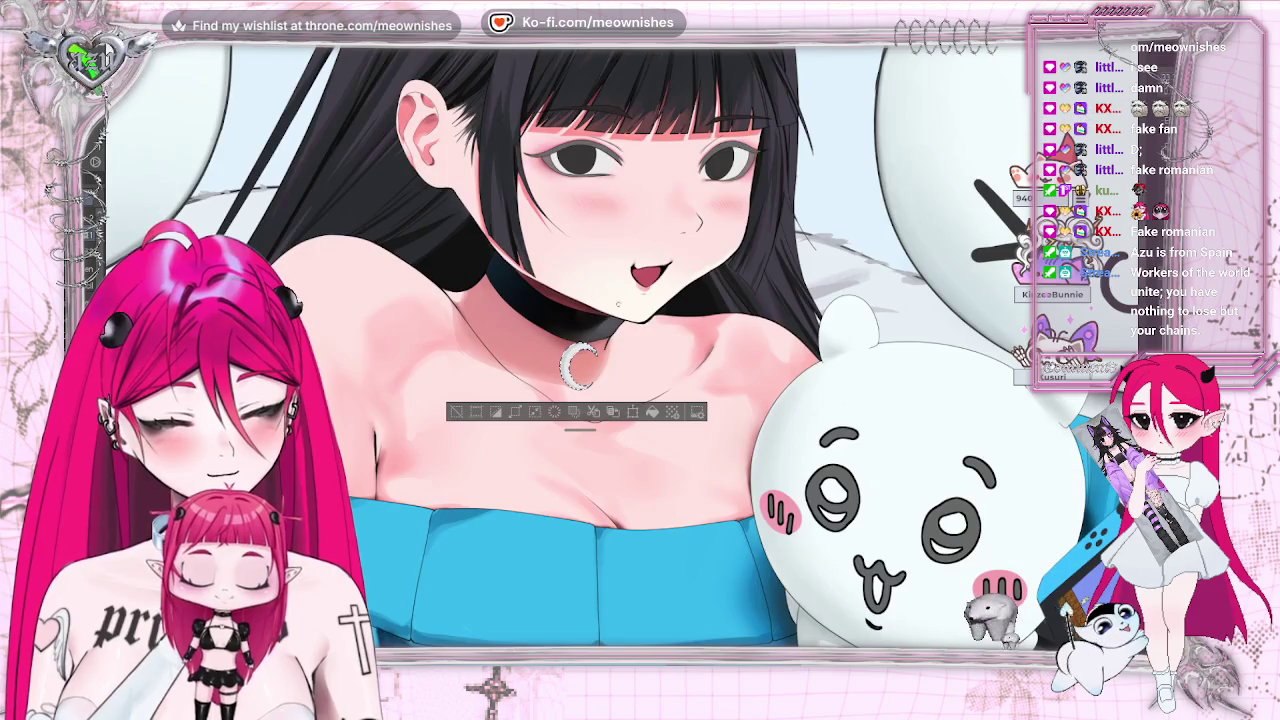
{"action": "key", "text": "ctrl+d"}
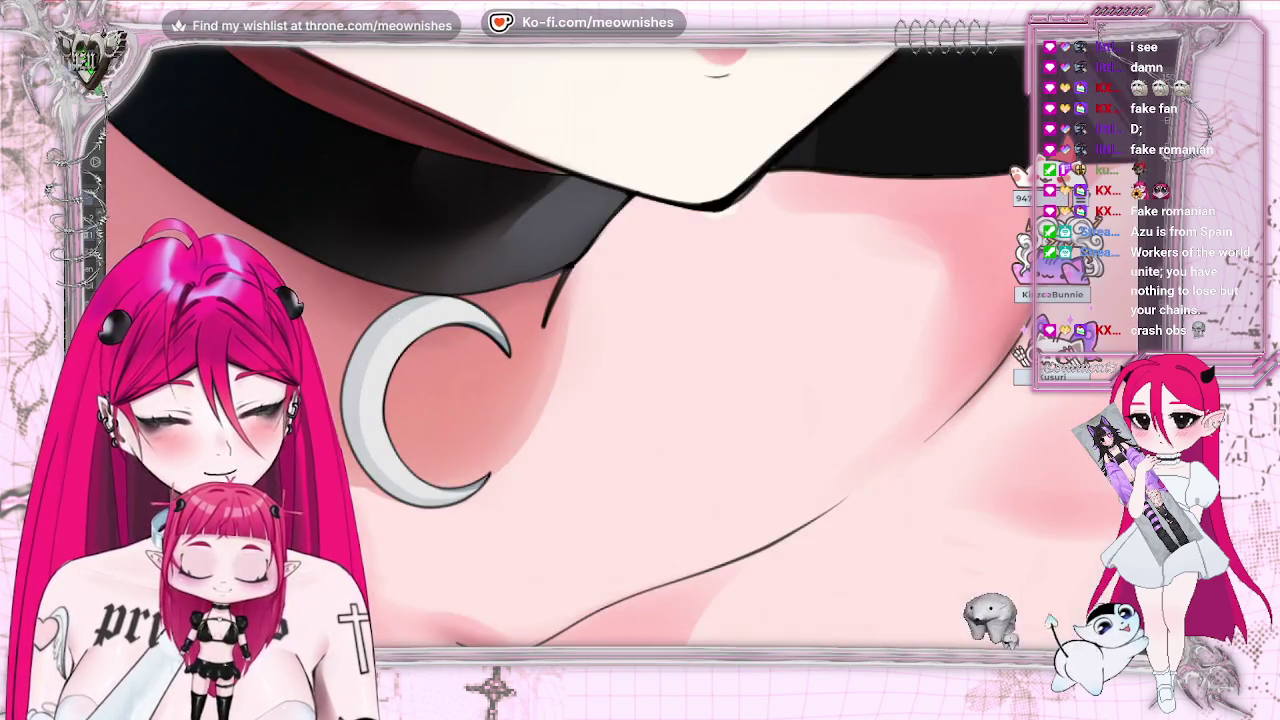
{"action": "key", "text": "ctrl+shift+d"}
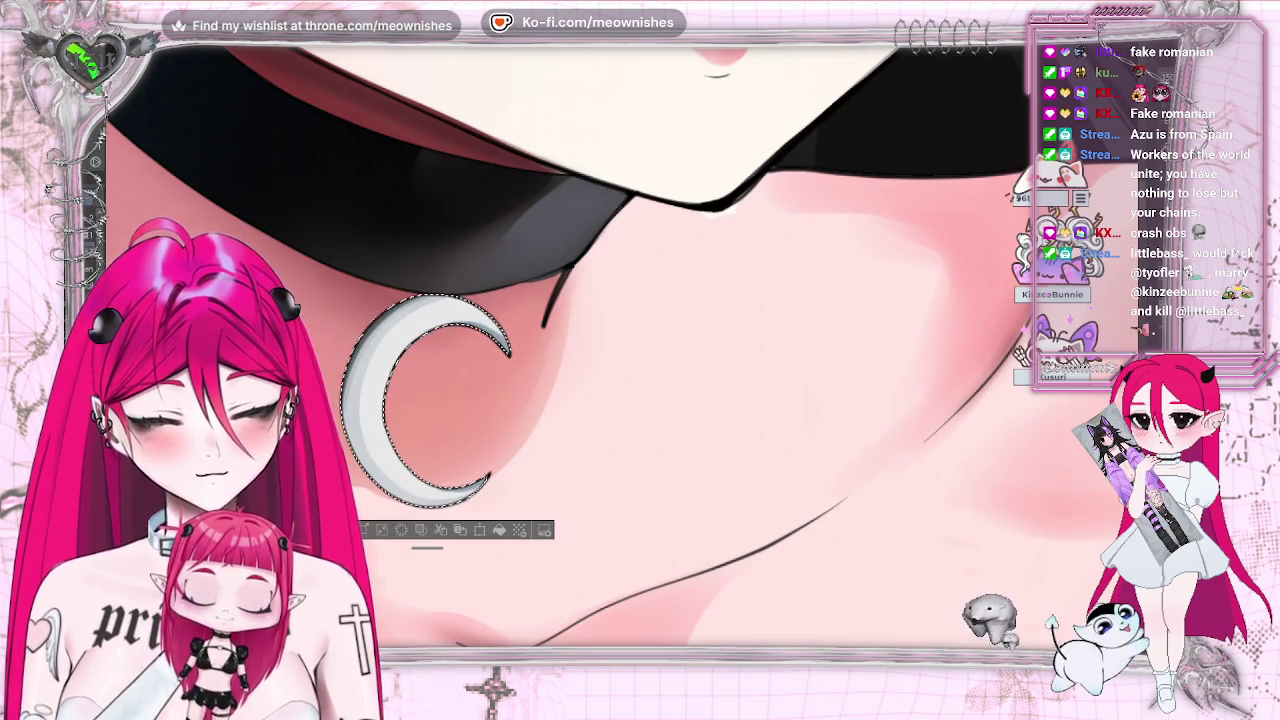
- Paint a small grey shade stroke on the crescent's lower tip, then deselect and reset the view
{"action": "scroll", "coordinate": [560, 390], "scroll_direction": "down", "scroll_amount": 10}
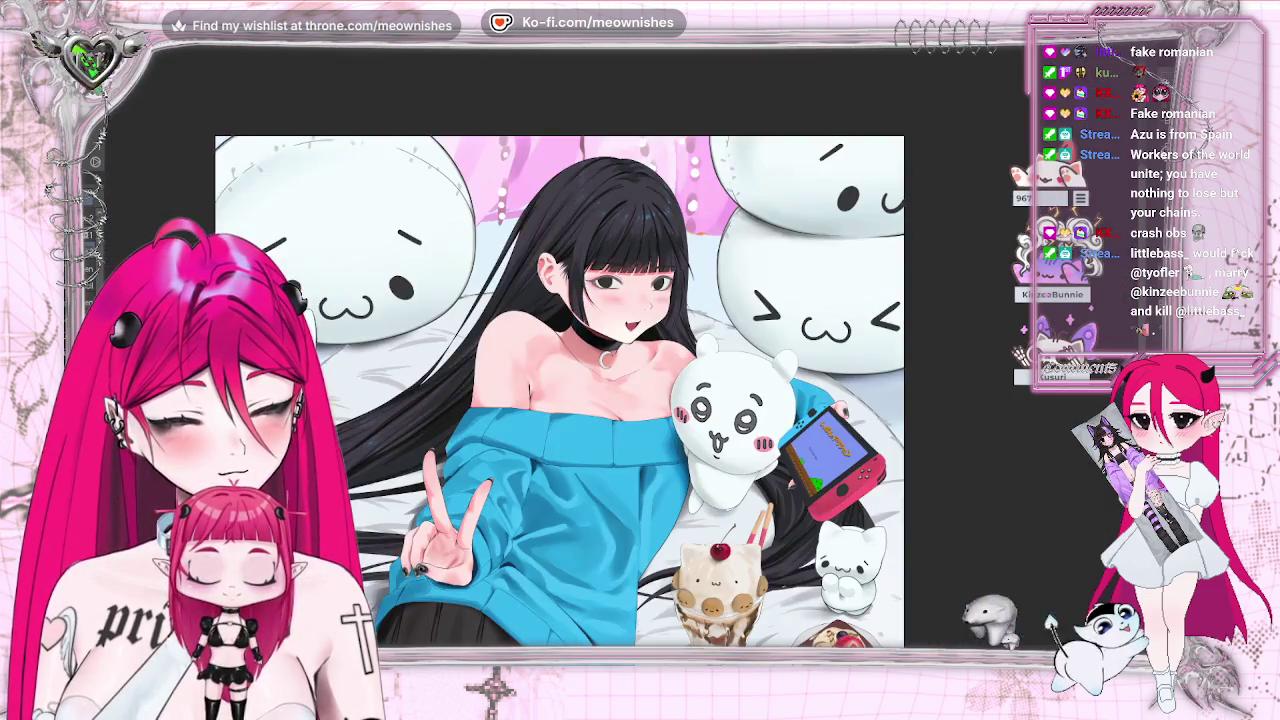
{"action": "scroll", "coordinate": [560, 390], "scroll_direction": "down", "scroll_amount": 2}
{"action": "scroll", "coordinate": [560, 390], "scroll_direction": "up", "scroll_amount": 5}
{"action": "scroll", "coordinate": [560, 390], "scroll_direction": "up", "scroll_amount": 3}
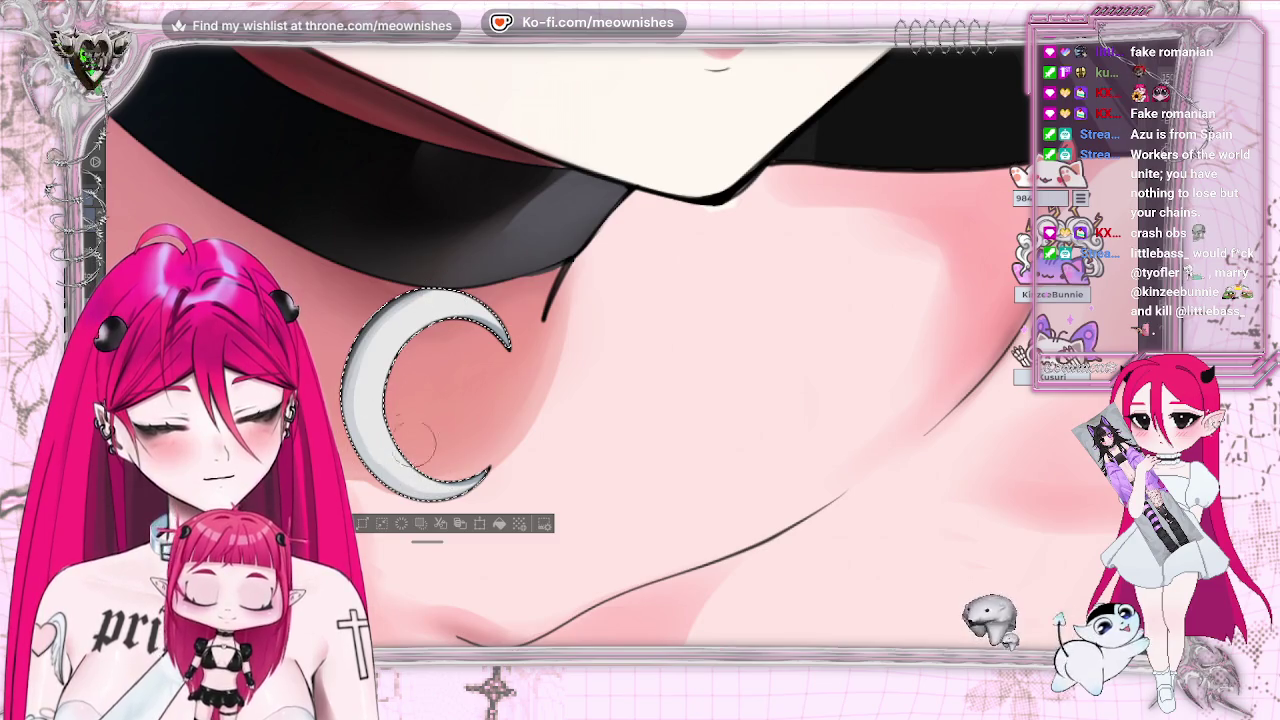
{"action": "left_click_drag", "start_coordinate": [462, 466], "coordinate": [440, 476]}
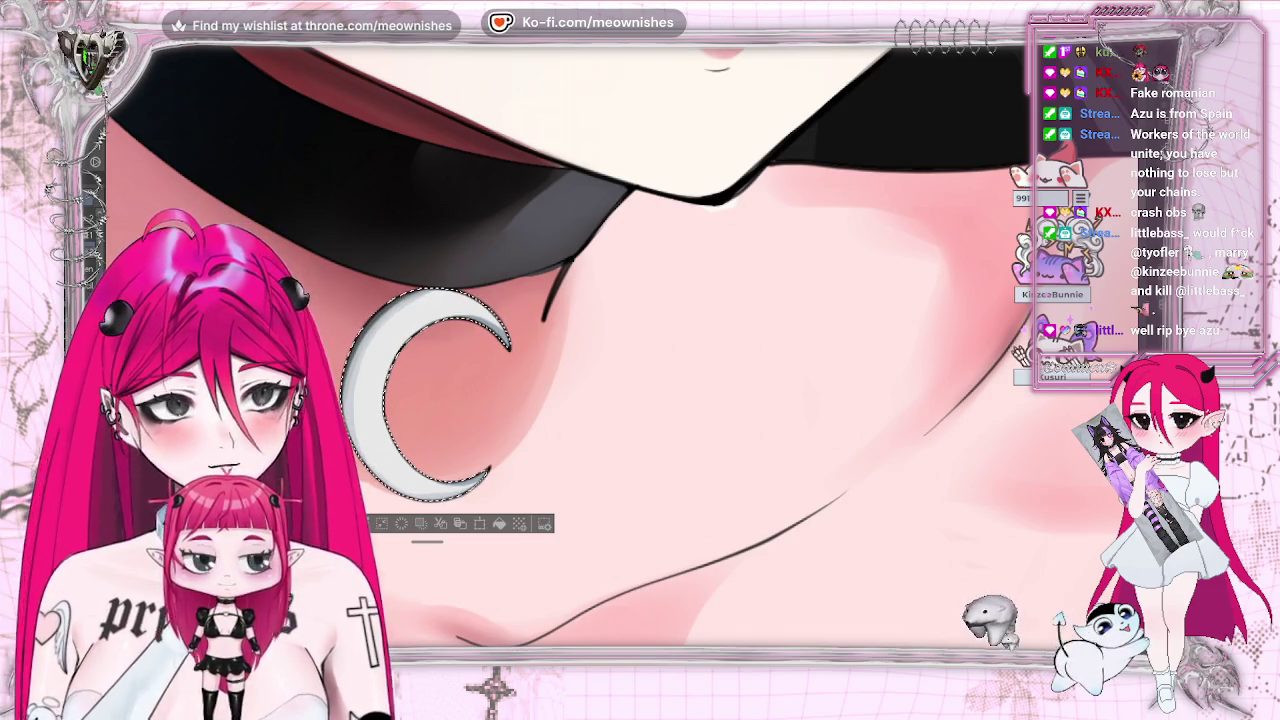
{"action": "key", "text": "^"}
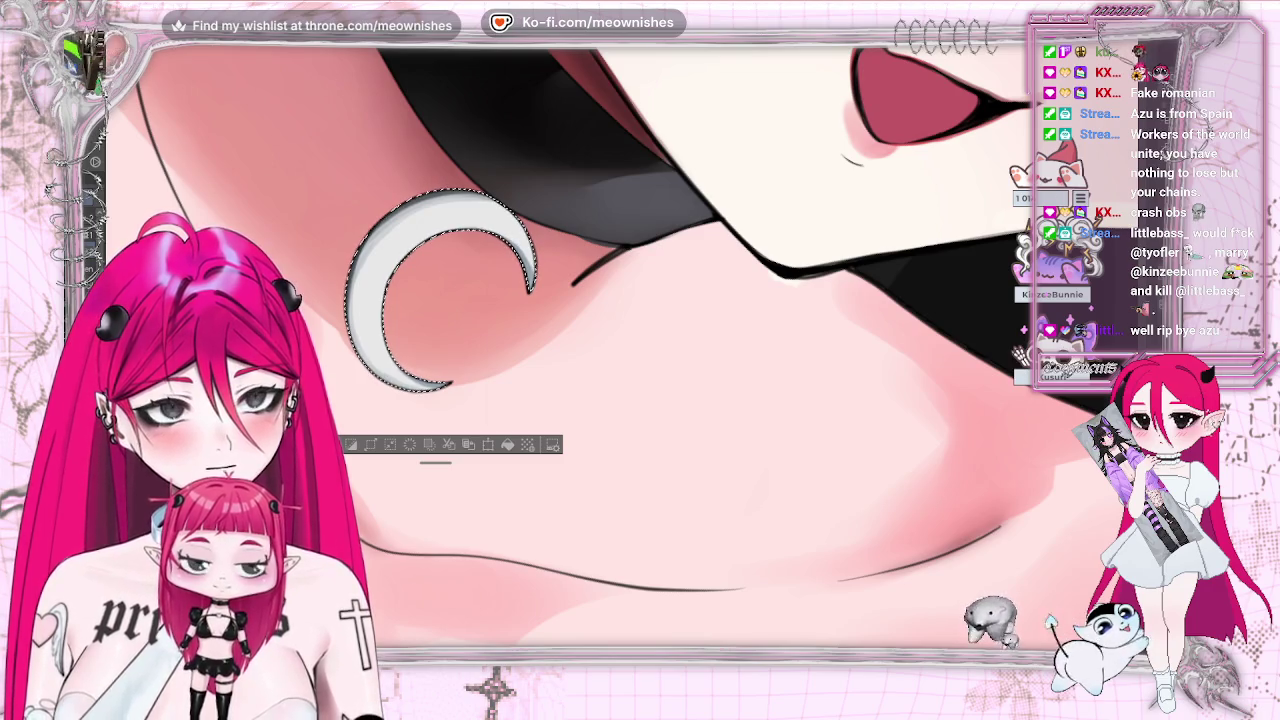
{"action": "key", "text": "minus"}
{"action": "key", "text": "ctrl+d"}
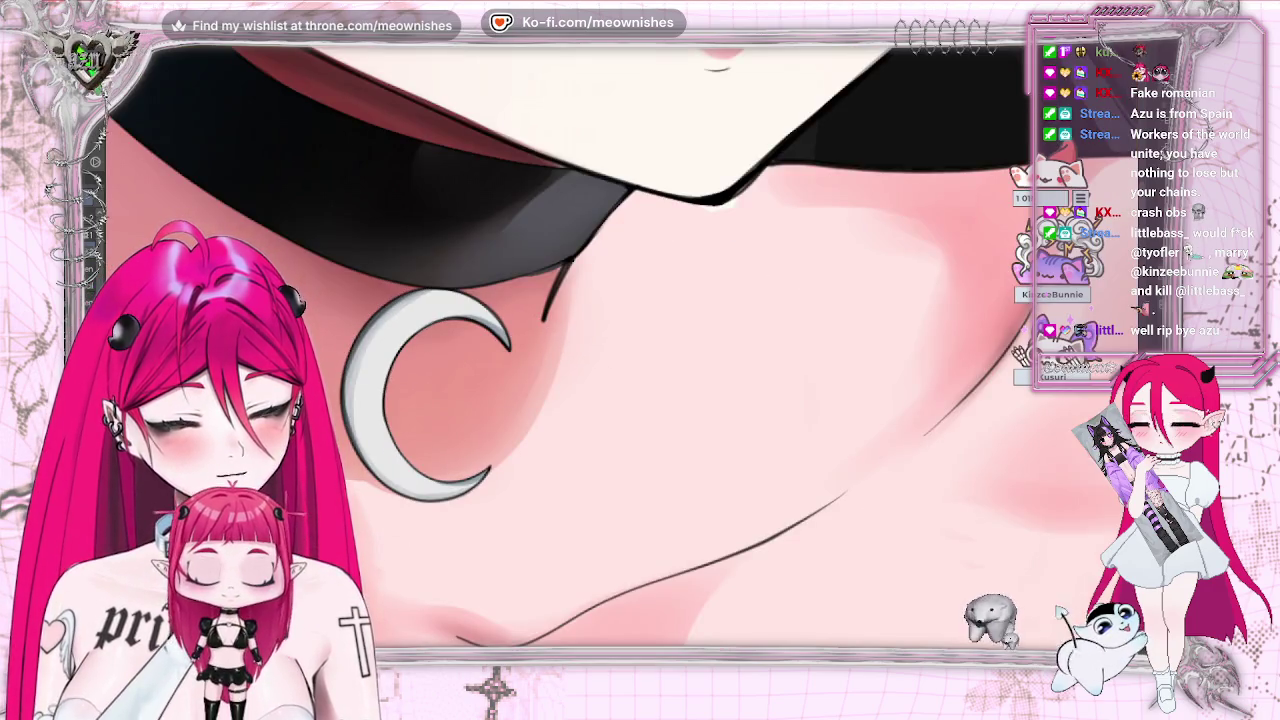
{"action": "key", "text": "ctrl+0"}
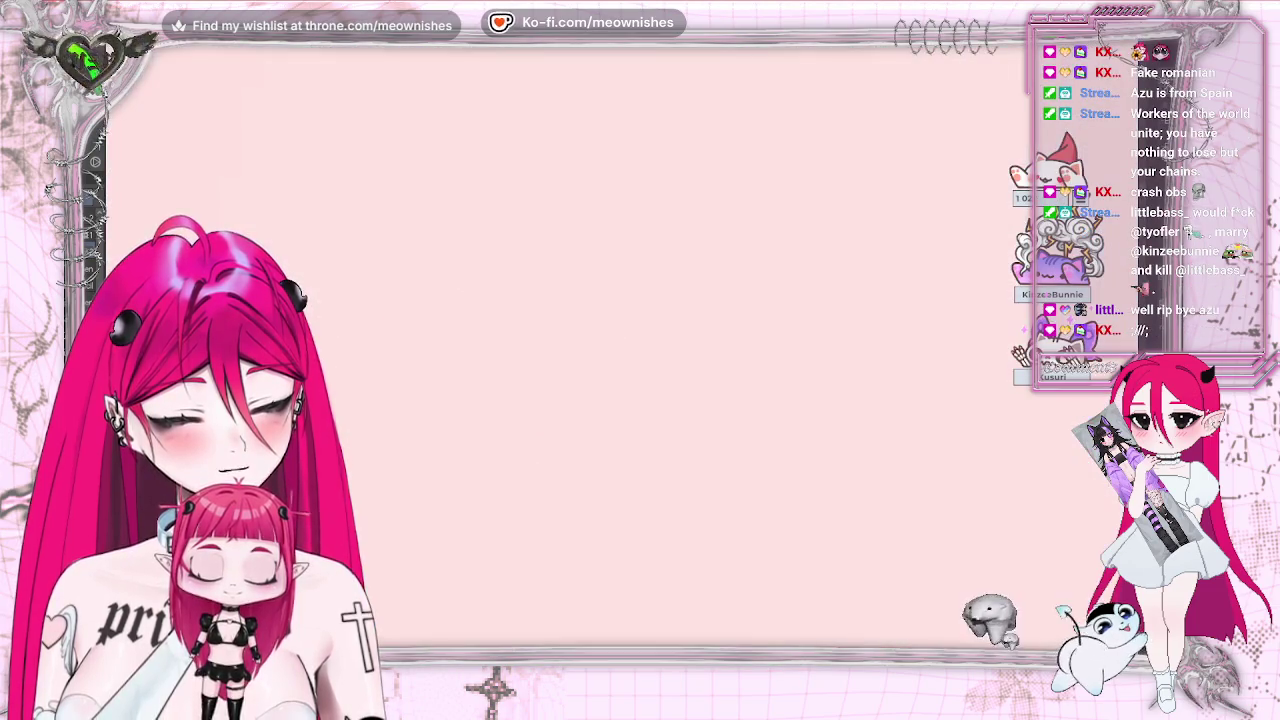
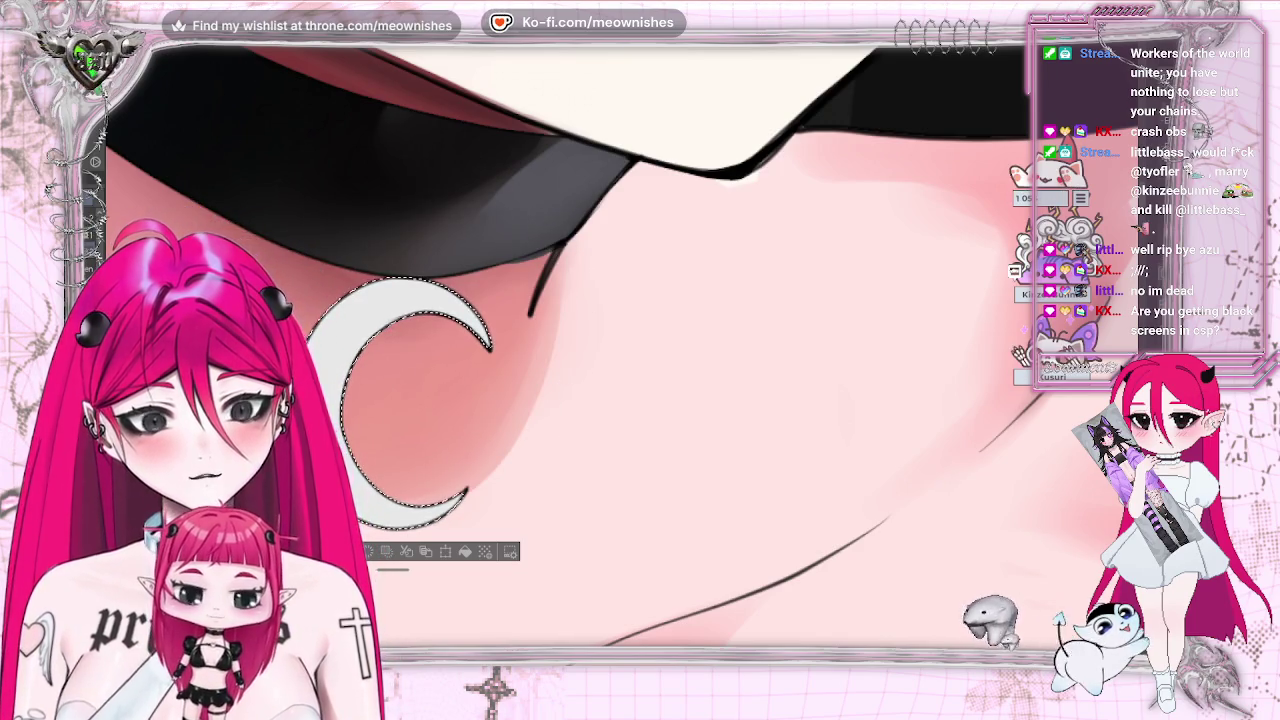
- Paint the white crescent pendant mid-grey with a large soft brush, then fit and re-zoom the view
{"action": "left_click_drag", "start_coordinate": [410, 300], "coordinate": [400, 490]}
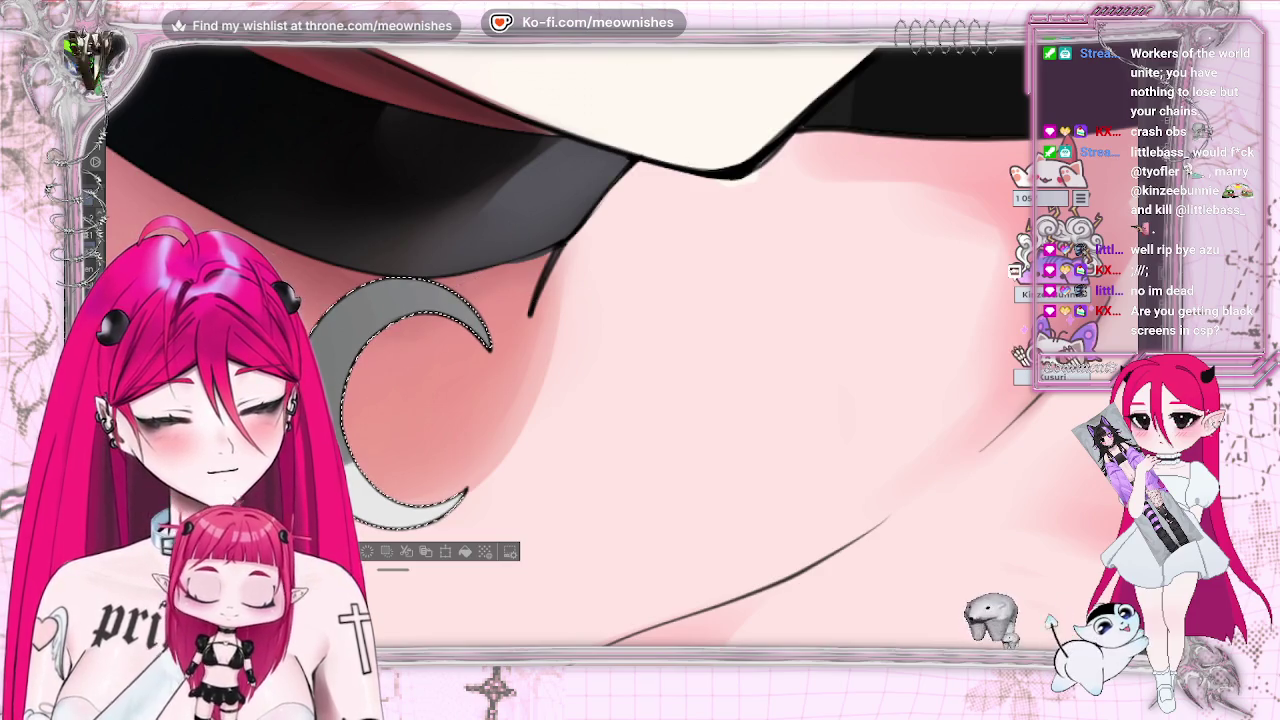
{"action": "key", "text": "ctrl+0"}
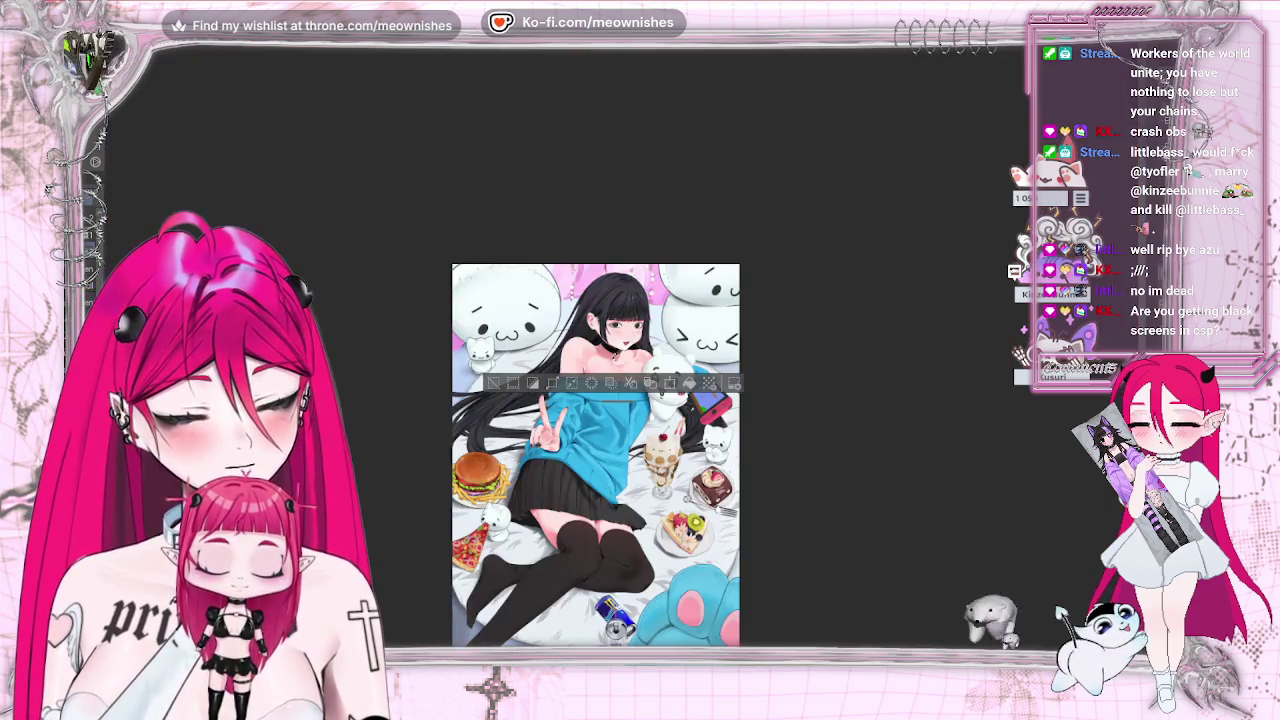
{"action": "scroll", "coordinate": [530, 380], "scroll_direction": "up", "scroll_amount": 3}
{"action": "scroll", "coordinate": [530, 380], "scroll_direction": "up", "scroll_amount": 2}
{"action": "scroll", "coordinate": [530, 380], "scroll_direction": "up", "scroll_amount": 2}
{"action": "scroll", "coordinate": [635, 350], "scroll_direction": "up", "scroll_amount": 1}
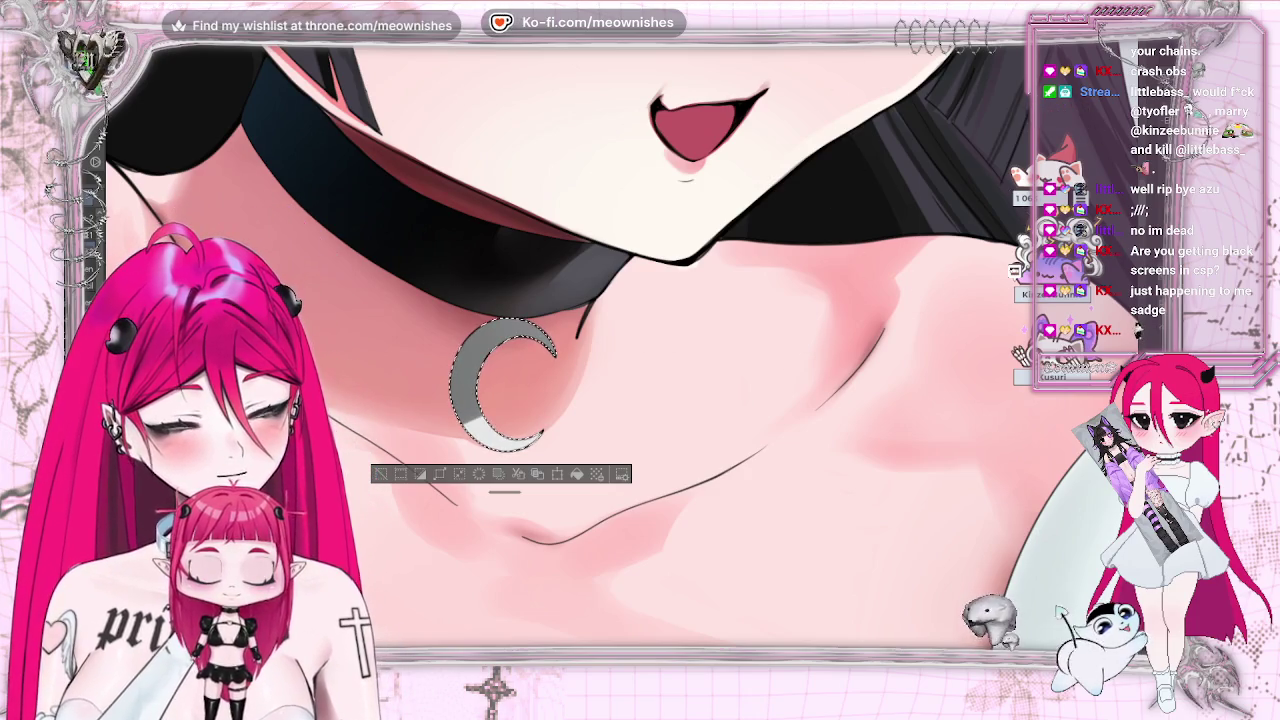
- Deselect the crescent, fit the canvas, mirror it to check the drawing, and reselect the pendant
{"action": "scroll", "coordinate": [860, 200], "scroll_direction": "up", "scroll_amount": 1}
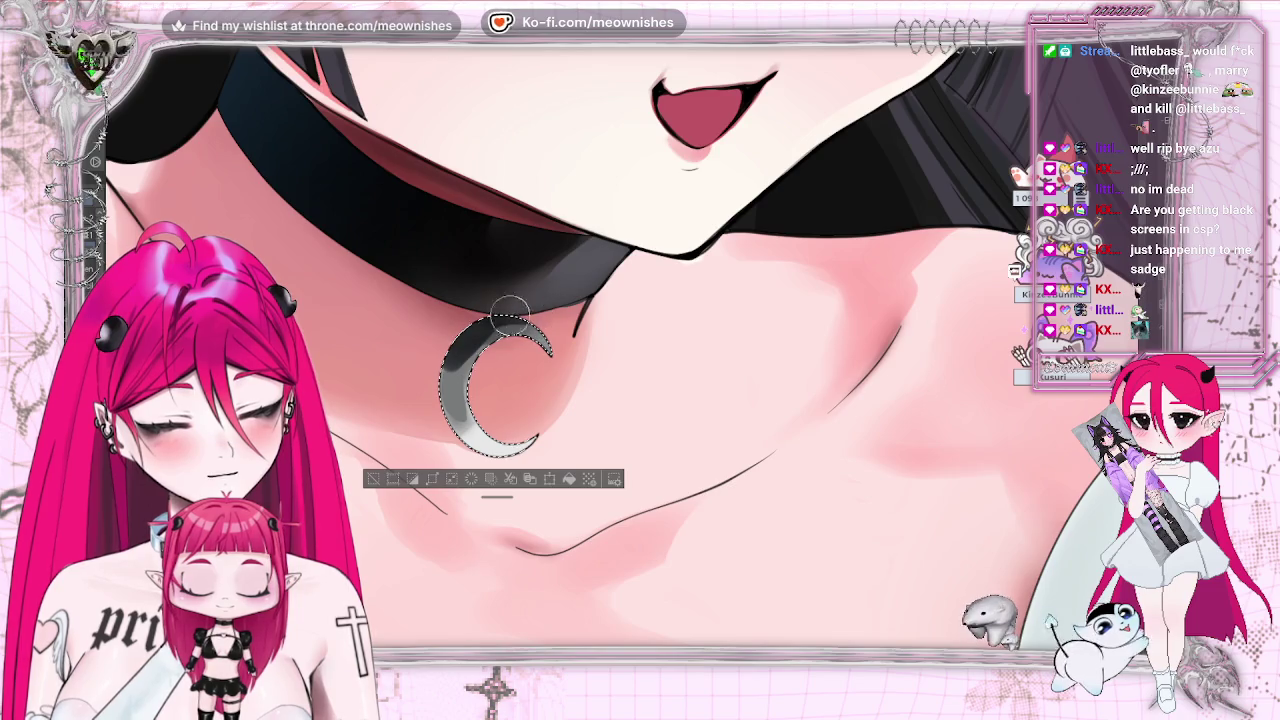
{"action": "key", "text": "ctrl+d"}
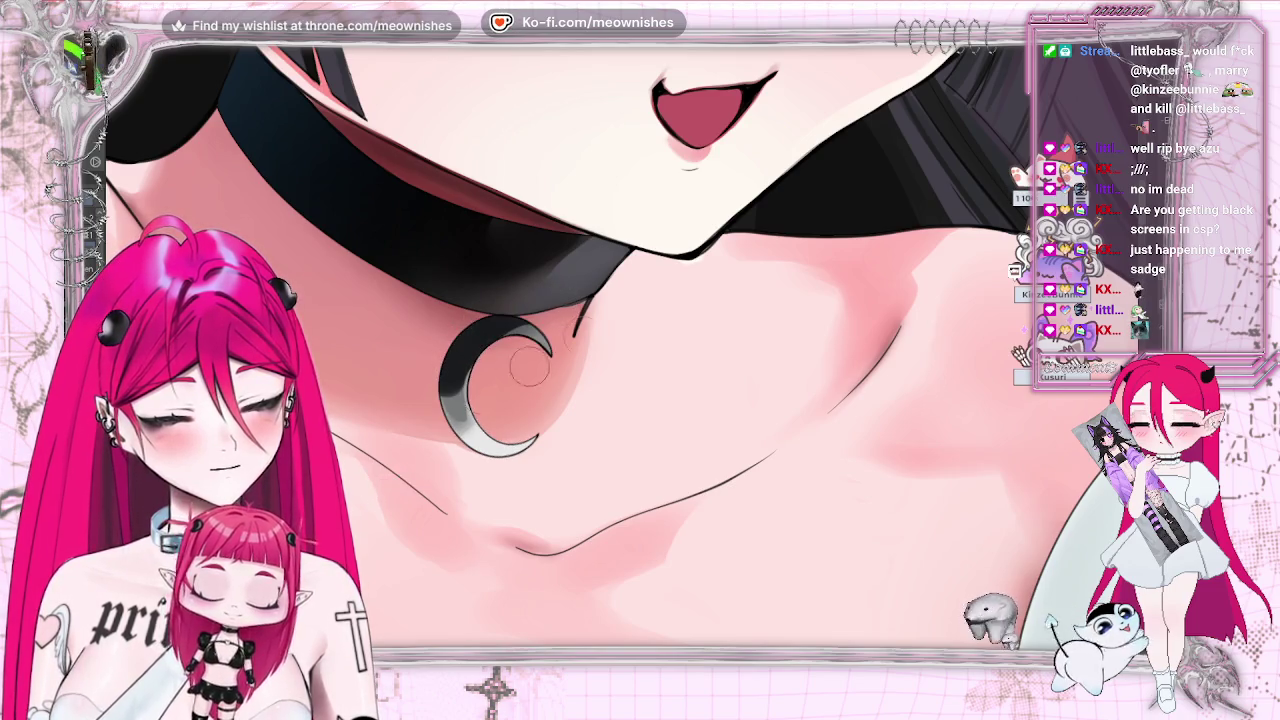
{"action": "key", "text": "ctrl+0"}
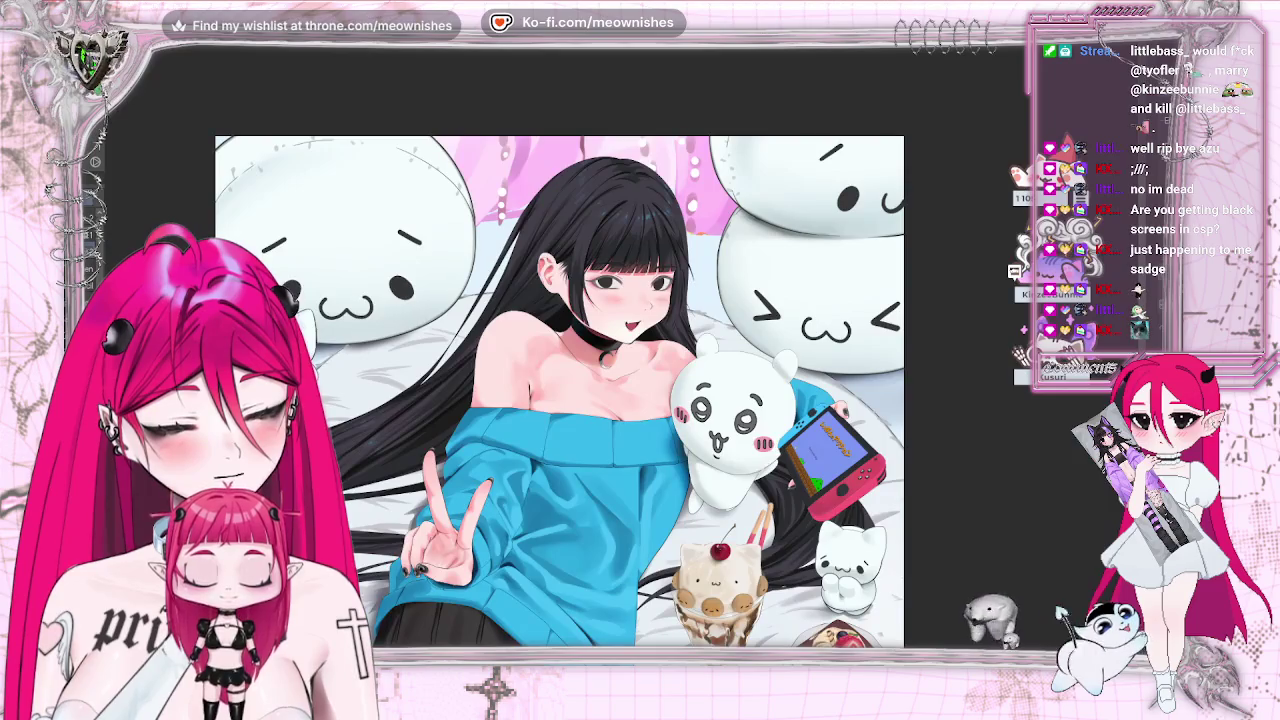
{"action": "key", "text": "h"}
{"action": "key", "text": "h"}
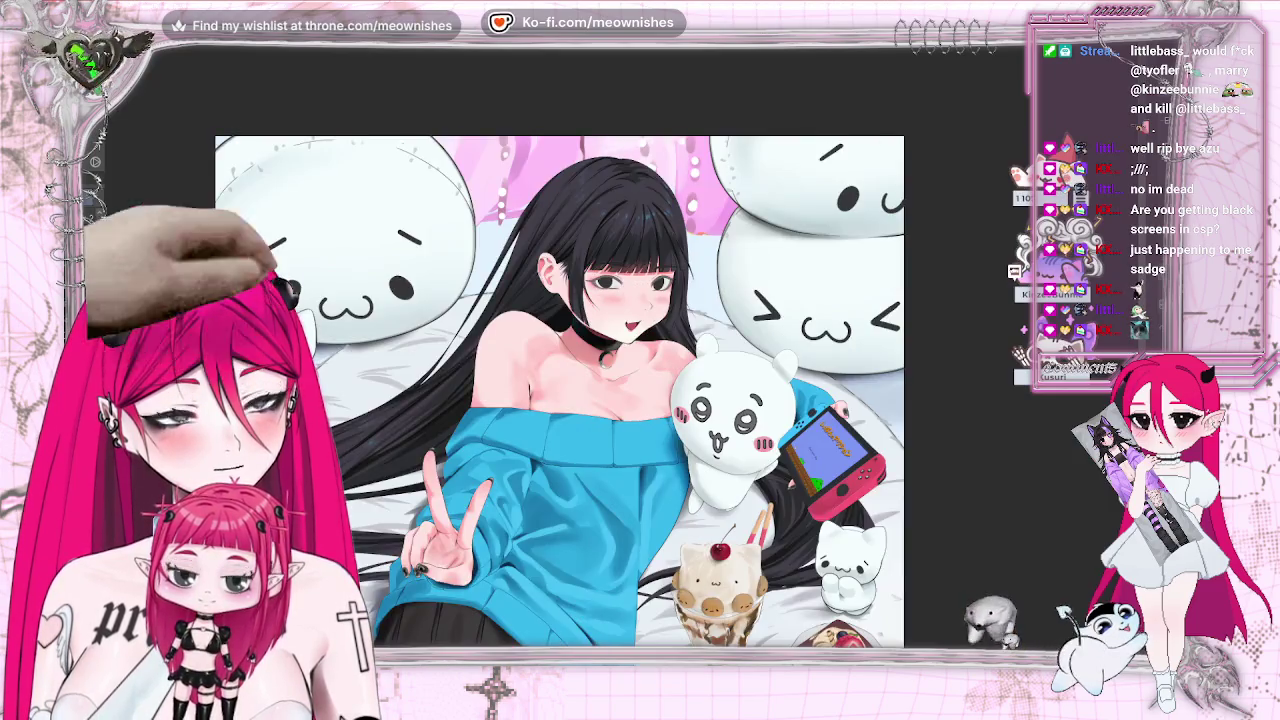
{"action": "key", "text": "ctrl+minus"}
{"action": "key", "text": "ctrl+plus"}
{"action": "key", "text": "ctrl+plus"}
{"action": "key", "text": "ctrl+plus"}
{"action": "key", "text": "ctrl+plus"}
{"action": "key", "text": "ctrl+plus"}
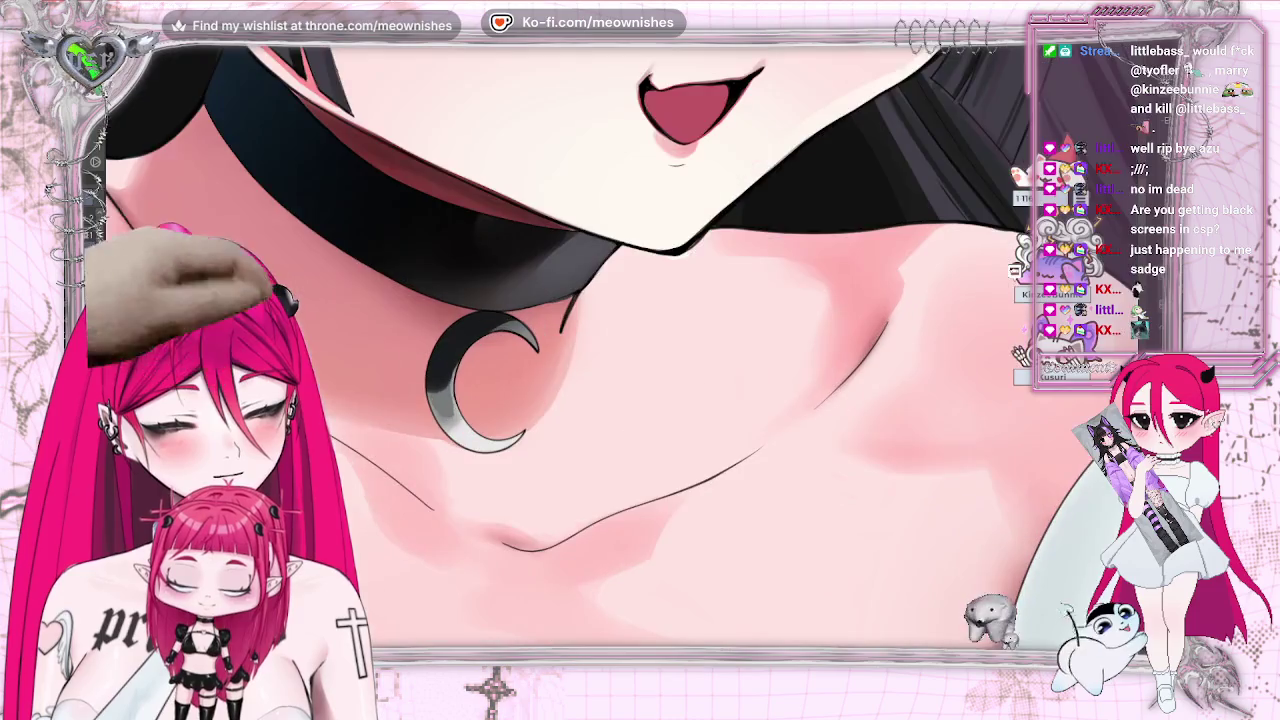
{"action": "left_click", "coordinate": [480, 380]}
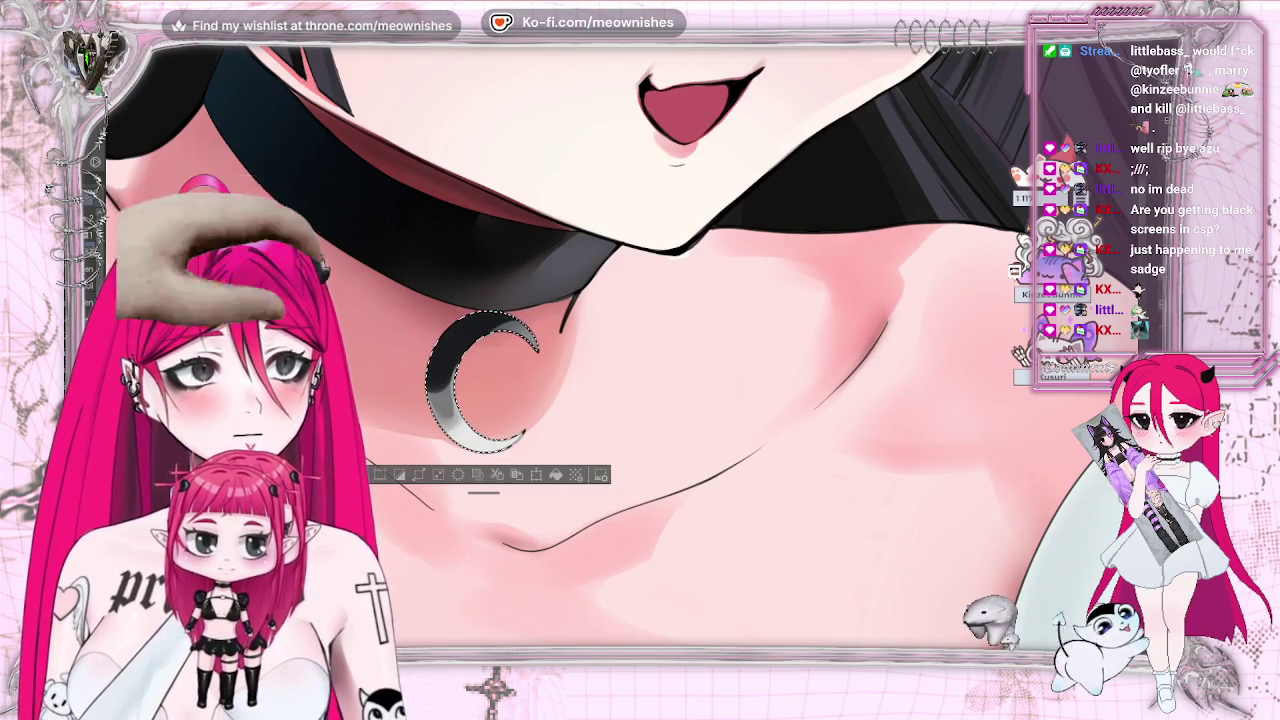
- Deselect the crescent to review its shading, then undo to restore the selection
{"action": "scroll", "coordinate": [624, 362], "scroll_direction": "up", "scroll_amount": 2}
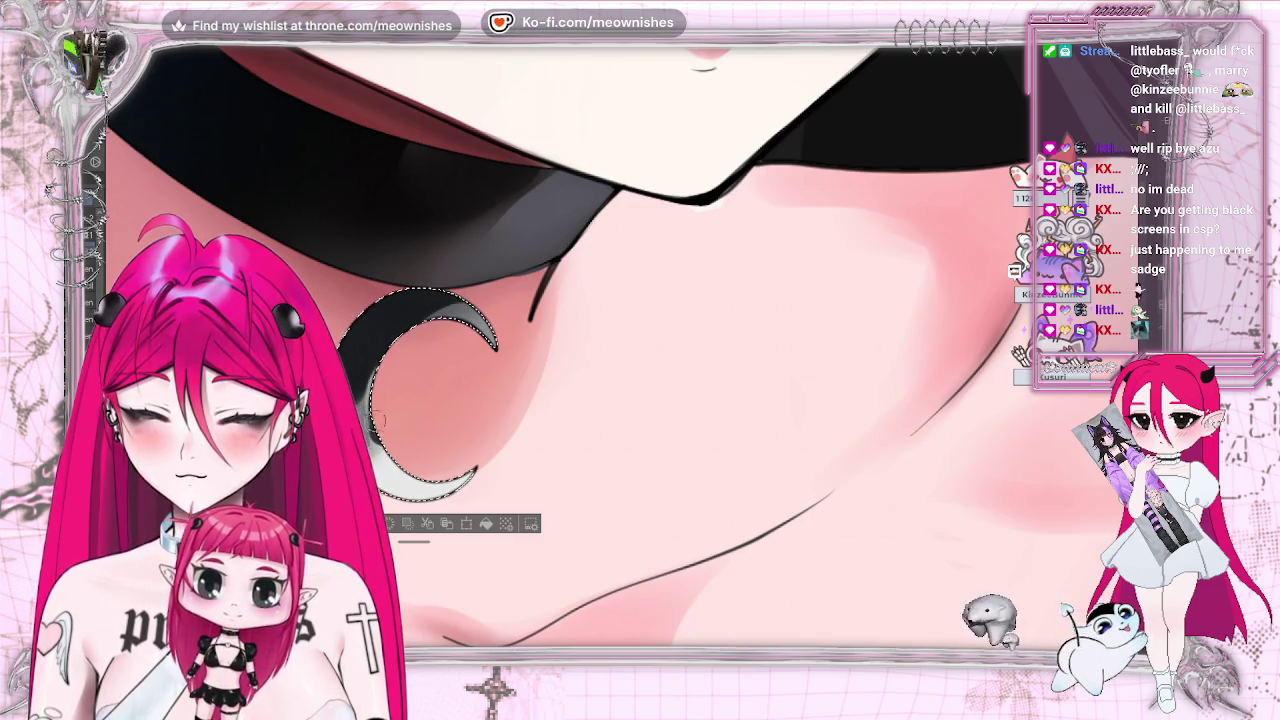
{"action": "key", "text": "ctrl+d"}
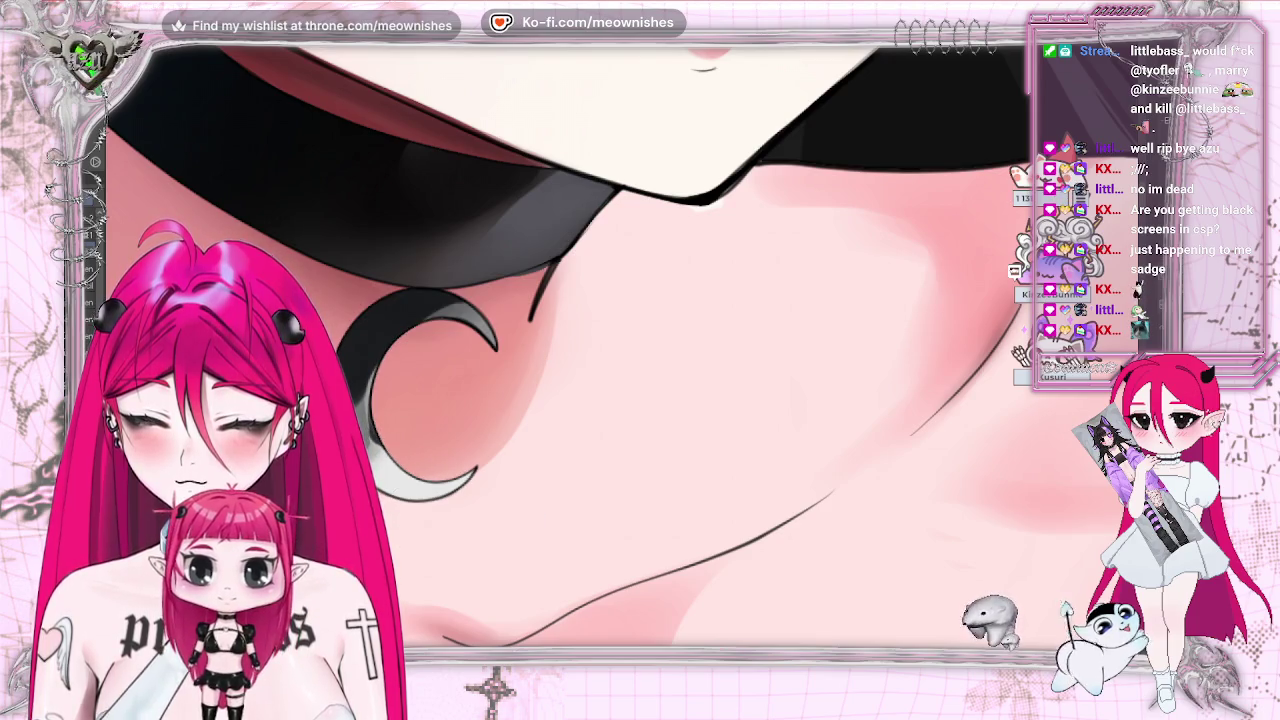
{"action": "scroll", "coordinate": [560, 390], "scroll_direction": "up", "scroll_amount": 5}
{"action": "scroll", "coordinate": [560, 390], "scroll_direction": "up", "scroll_amount": 3}
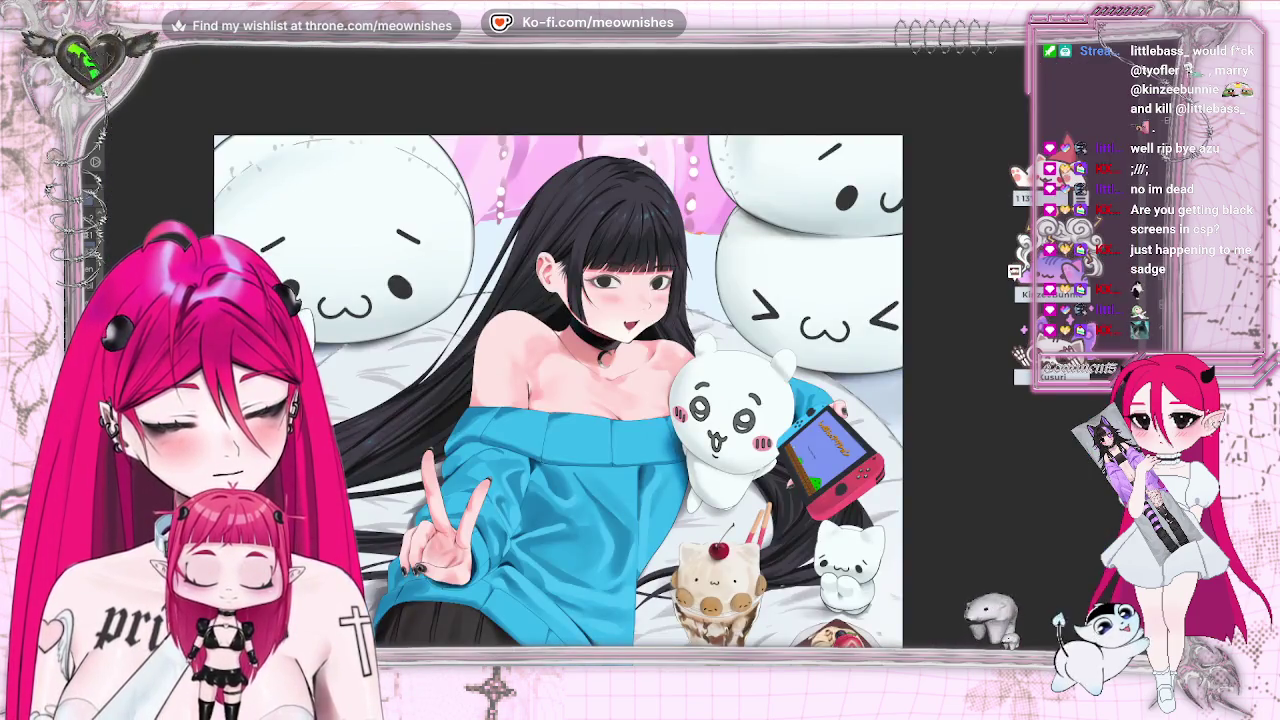
{"action": "scroll", "coordinate": [560, 390], "scroll_direction": "down", "scroll_amount": 3}
{"action": "scroll", "coordinate": [560, 390], "scroll_direction": "down", "scroll_amount": 5}
{"action": "key", "text": "ctrl+z"}
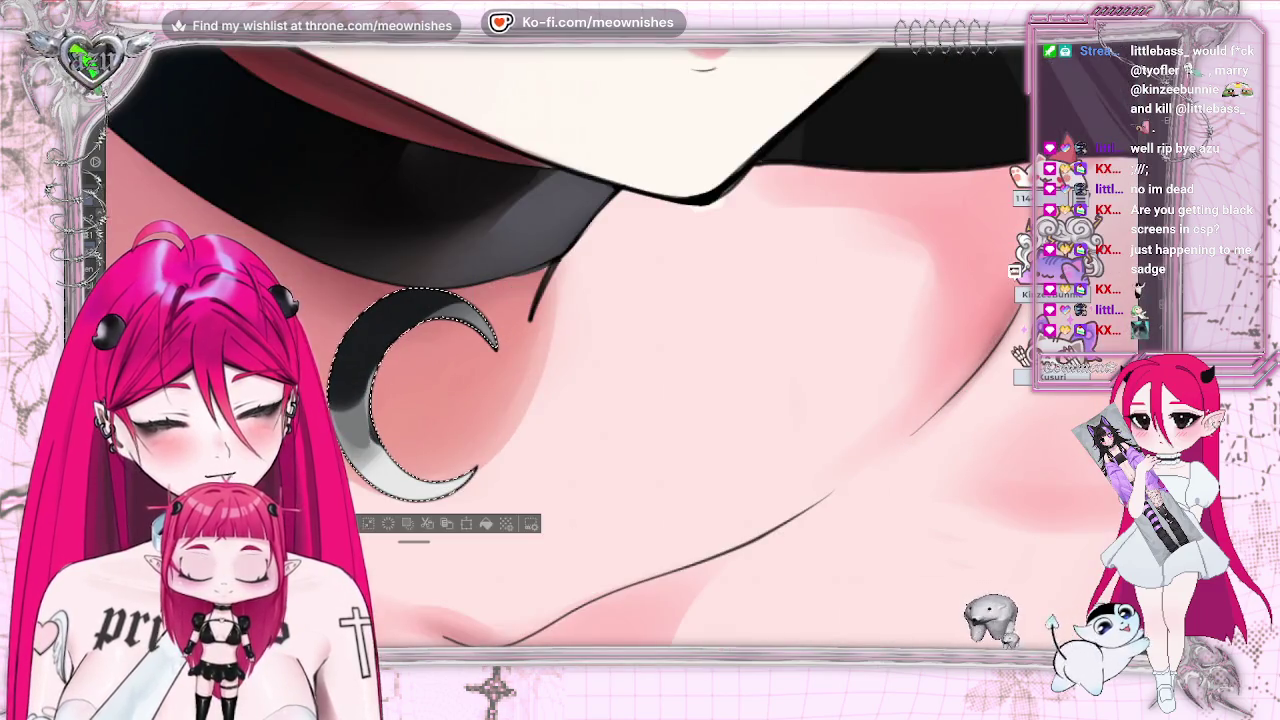
- Paint darker metal streaks on the crescent's lower tip, judge them unselected, then restore the selection
{"action": "left_click_drag", "start_coordinate": [395, 480], "coordinate": [412, 498]}
{"action": "key", "text": "ctrl+d"}
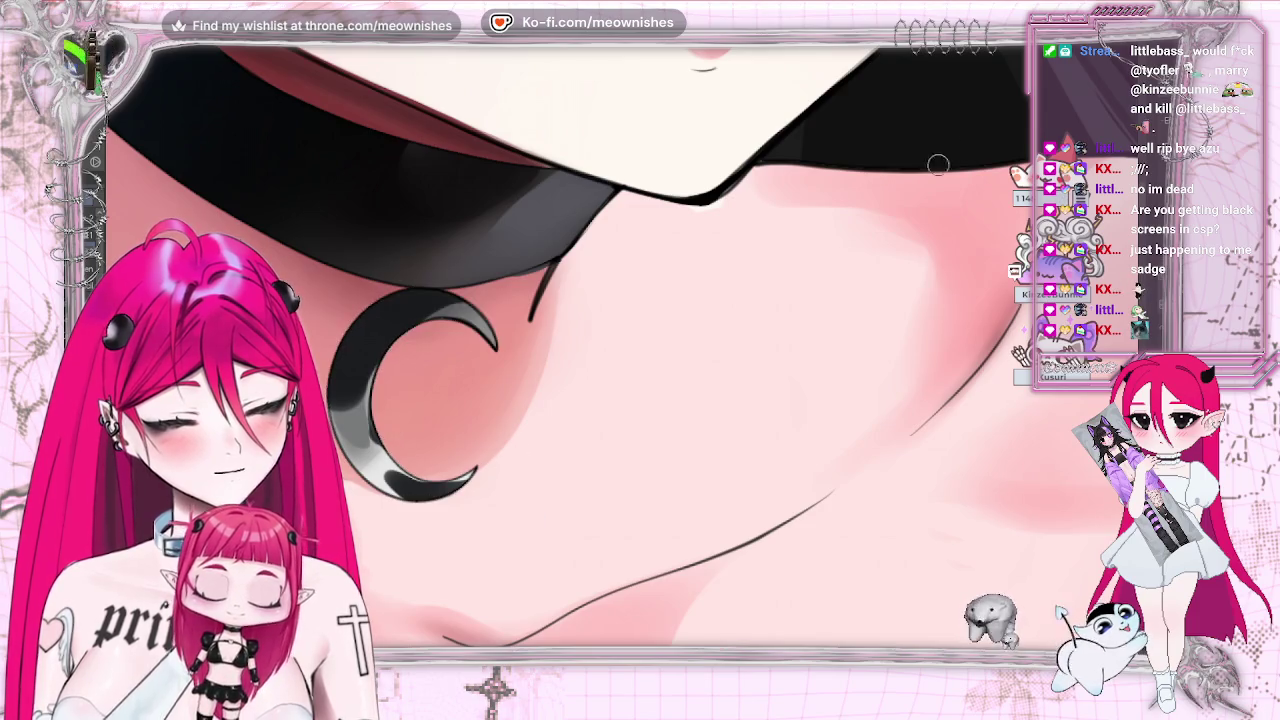
{"action": "scroll", "coordinate": [560, 380], "scroll_direction": "down", "scroll_amount": 3}
{"action": "scroll", "coordinate": [560, 380], "scroll_direction": "down", "scroll_amount": 3}
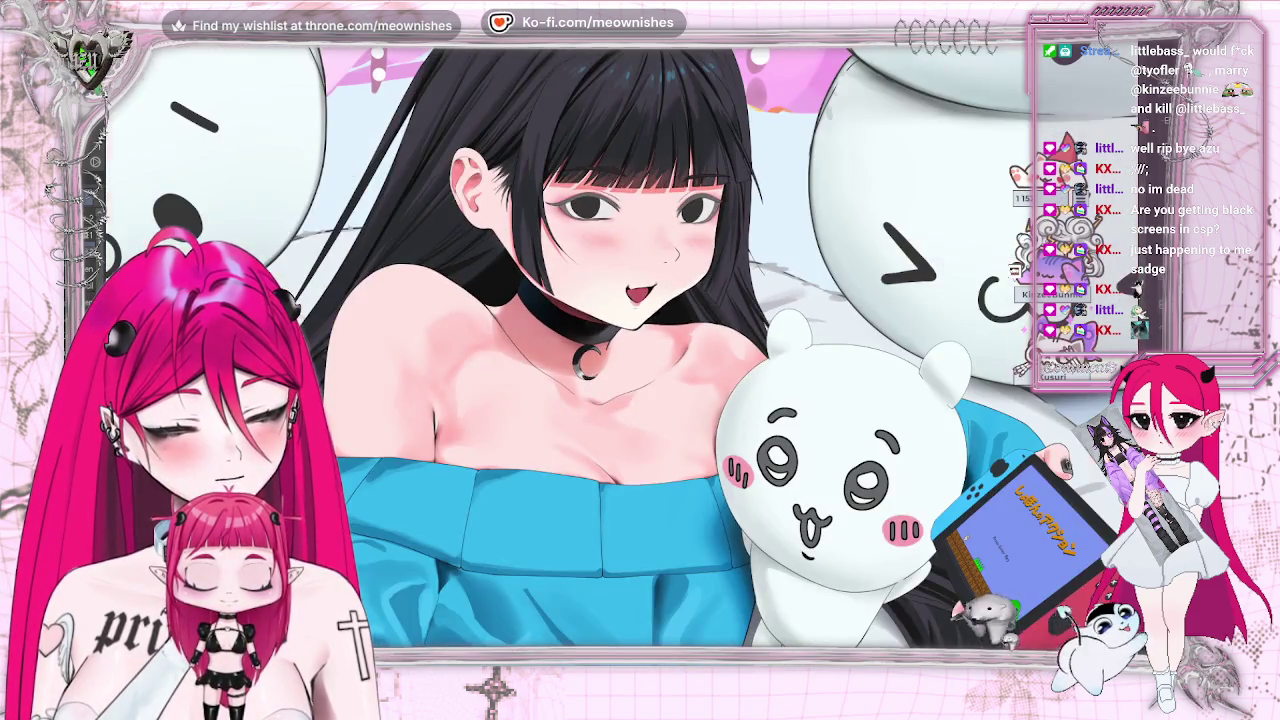
{"action": "scroll", "coordinate": [592, 450], "scroll_direction": "down", "scroll_amount": 2}
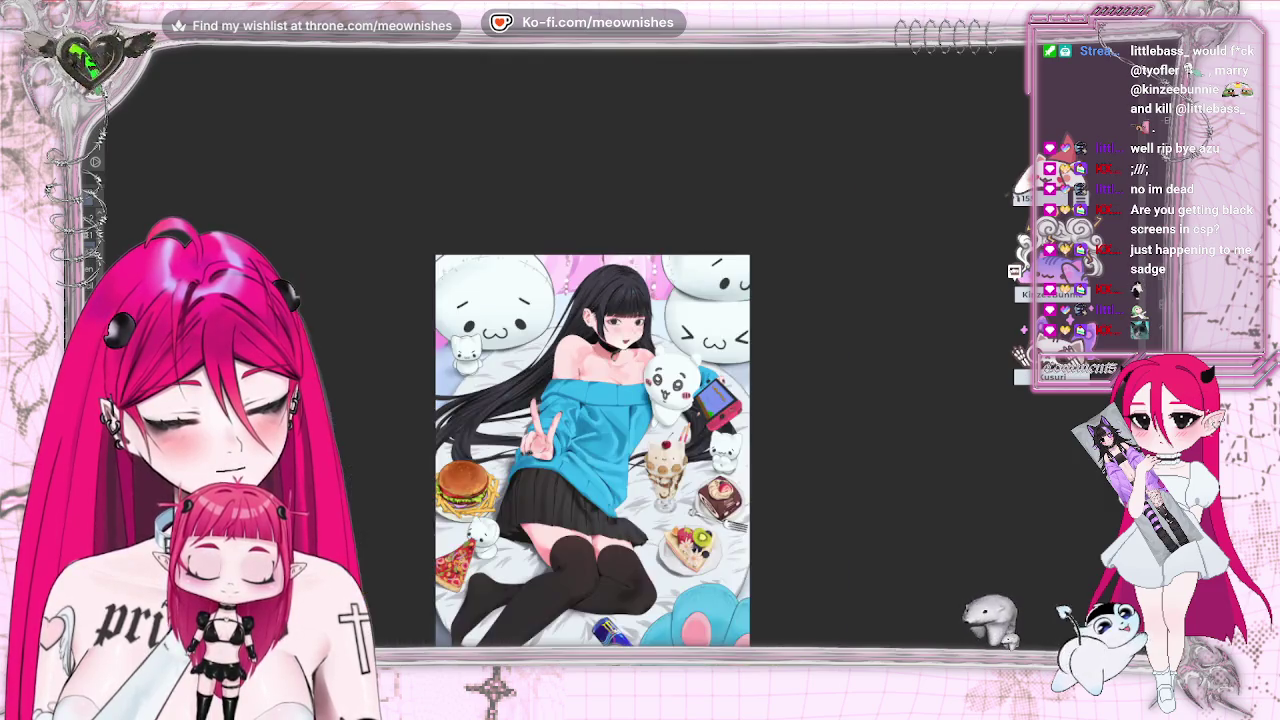
{"action": "scroll", "coordinate": [600, 400], "scroll_direction": "up", "scroll_amount": 3}
{"action": "scroll", "coordinate": [600, 400], "scroll_direction": "up", "scroll_amount": 2}
{"action": "scroll", "coordinate": [600, 400], "scroll_direction": "up", "scroll_amount": 1}
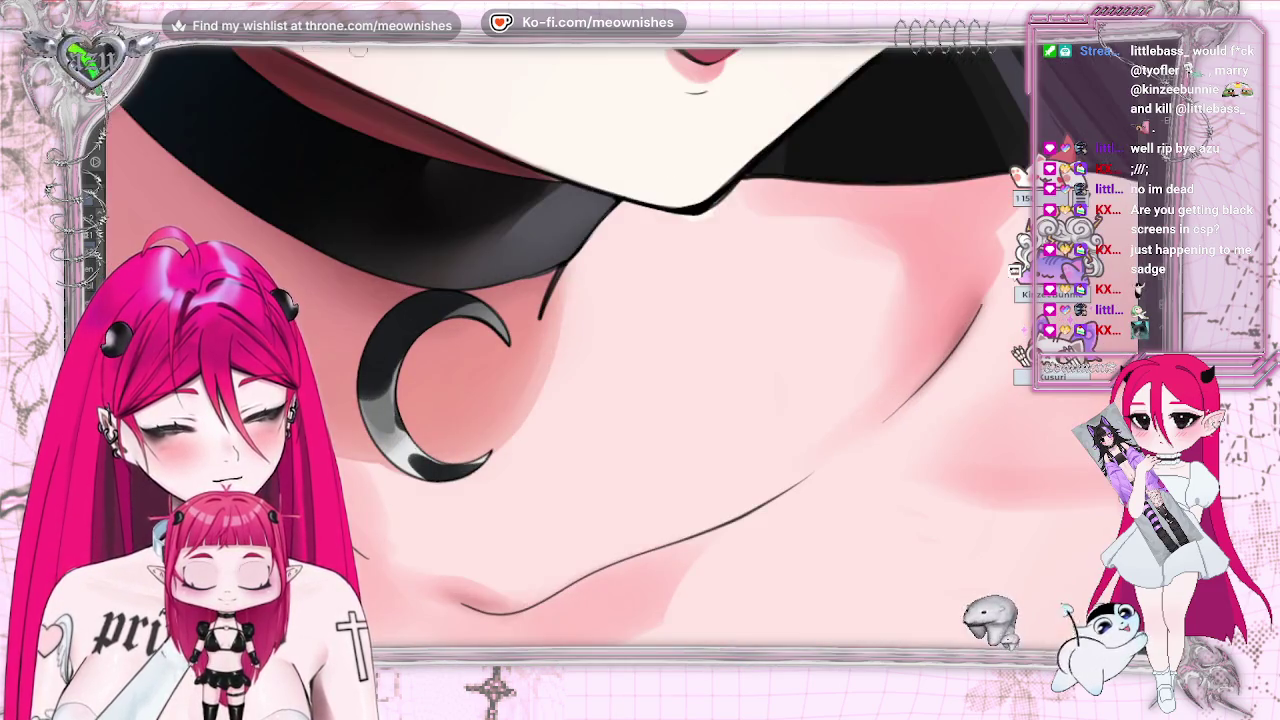
{"action": "key", "text": "ctrl+z"}
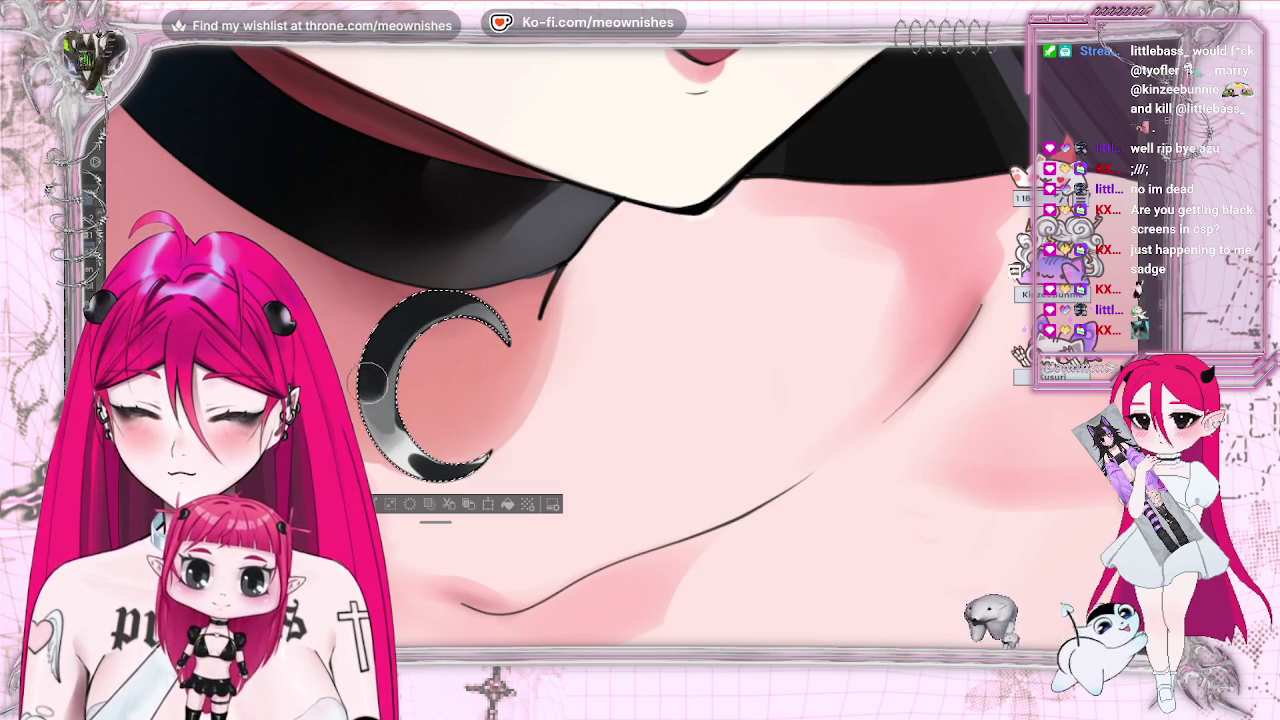
- Select the crescent pendant again with the auto-select tool for further painting
{"action": "scroll", "coordinate": [570, 350], "scroll_direction": "down", "scroll_amount": 3}
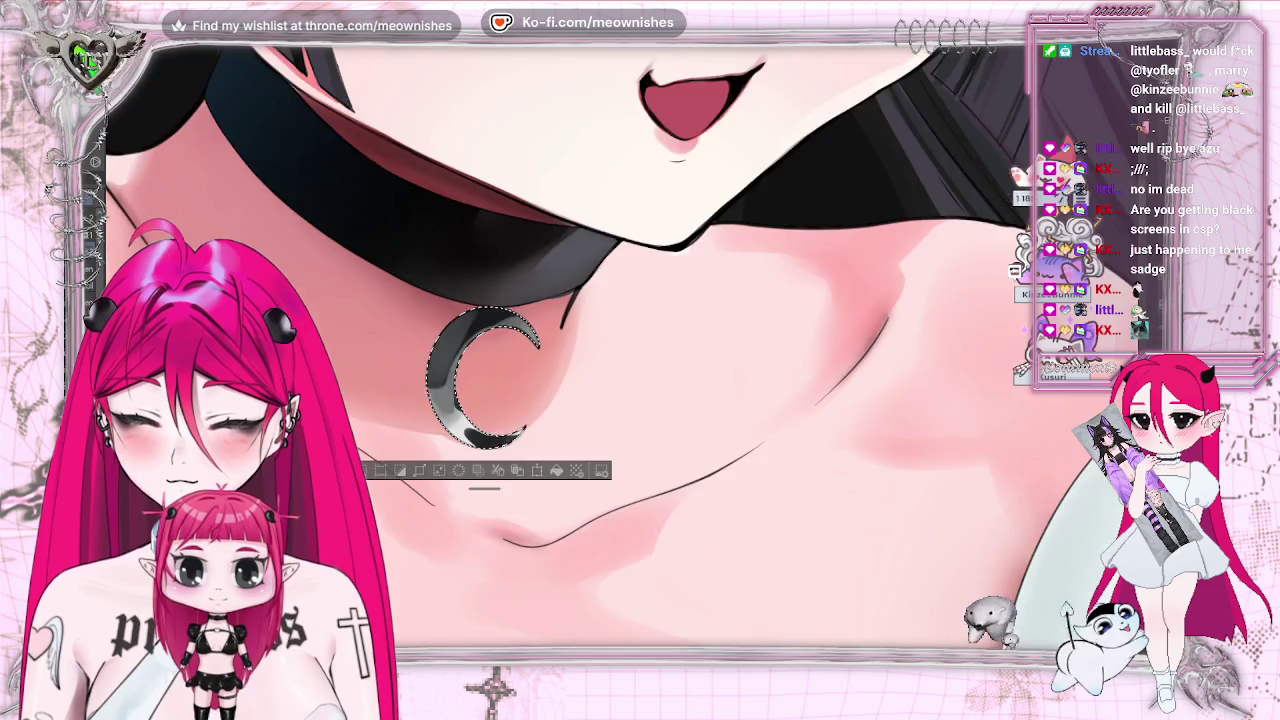
{"action": "scroll", "coordinate": [570, 350], "scroll_direction": "down", "scroll_amount": 3}
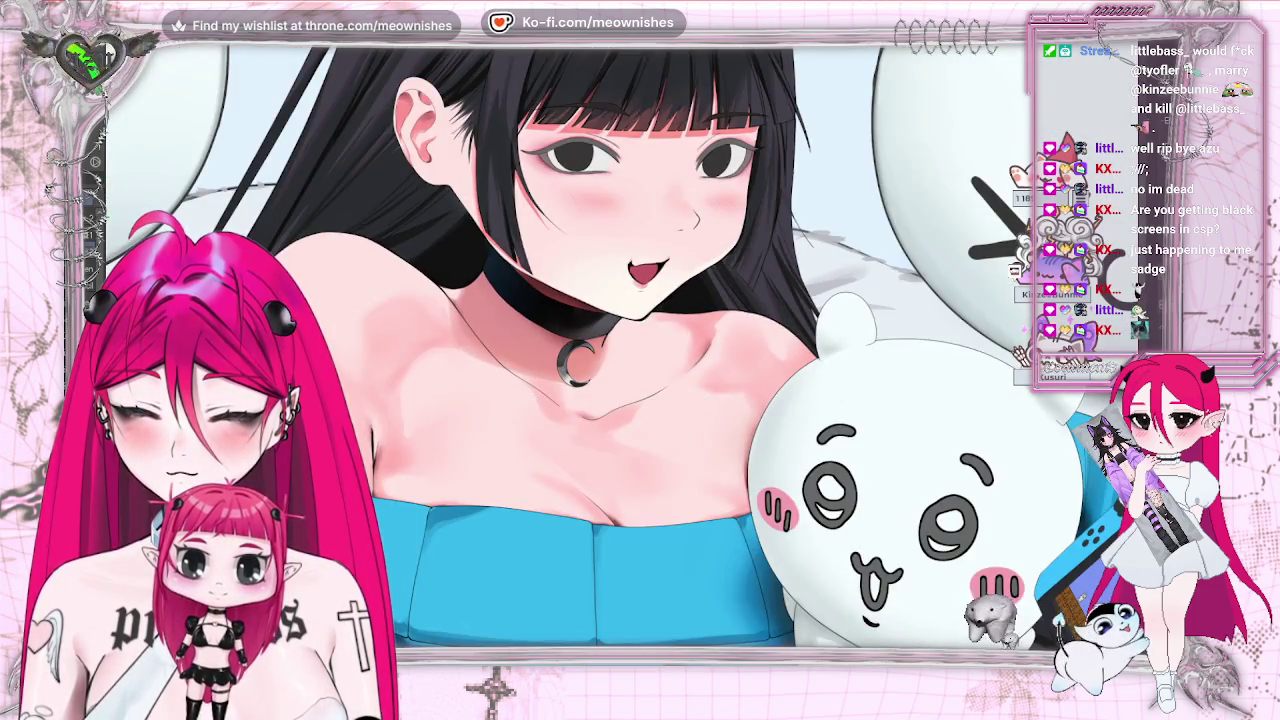
{"action": "scroll", "coordinate": [570, 350], "scroll_direction": "down", "scroll_amount": 2}
{"action": "scroll", "coordinate": [570, 350], "scroll_direction": "down", "scroll_amount": 2}
{"action": "scroll", "coordinate": [570, 350], "scroll_direction": "up", "scroll_amount": 3}
{"action": "scroll", "coordinate": [570, 350], "scroll_direction": "up", "scroll_amount": 3}
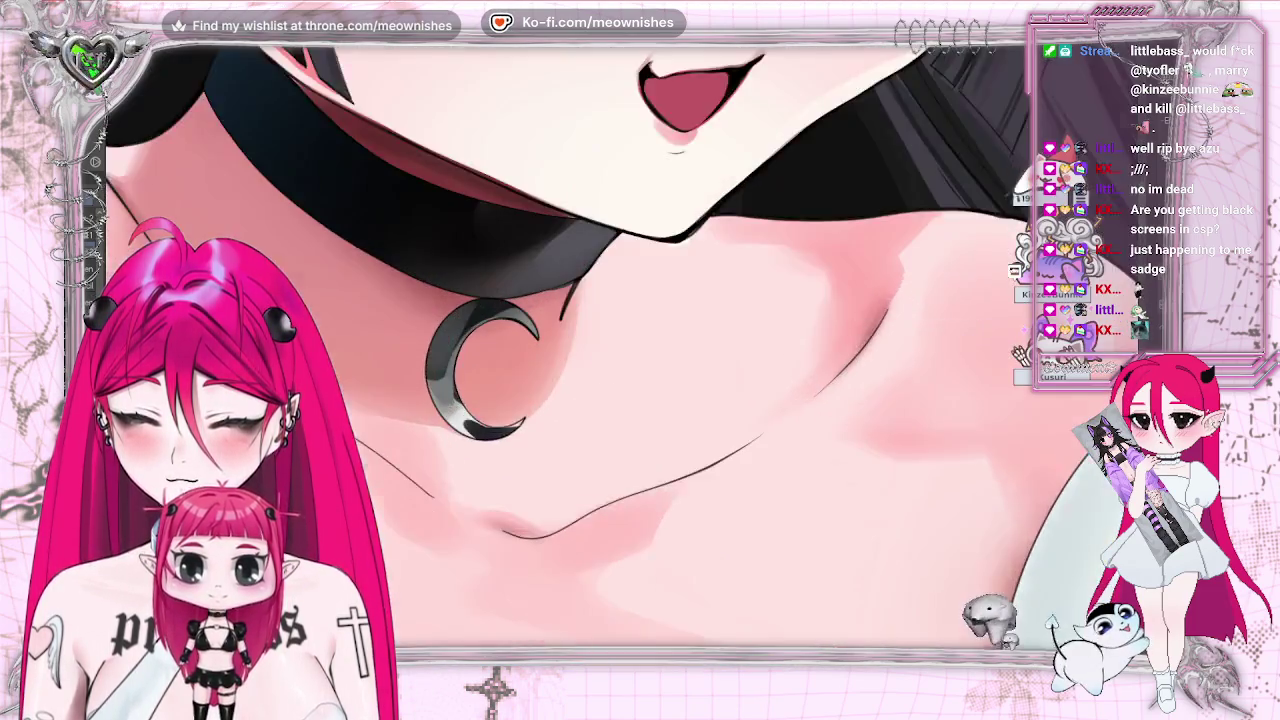
{"action": "scroll", "coordinate": [636, 355], "scroll_direction": "up", "scroll_amount": 2}
{"action": "left_click", "coordinate": [440, 300]}
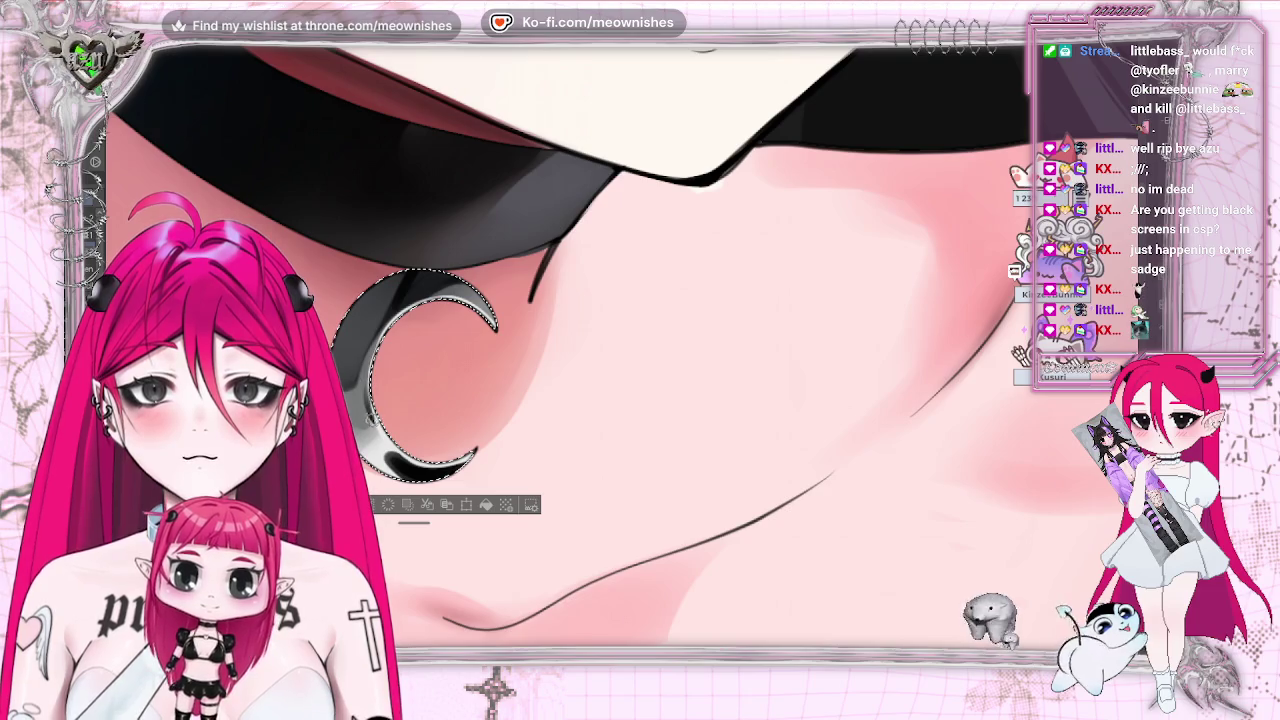
- Deselect the pendant, zoom out and mirror the canvas to check the drawing's balance
{"action": "key", "text": "ctrl+d"}
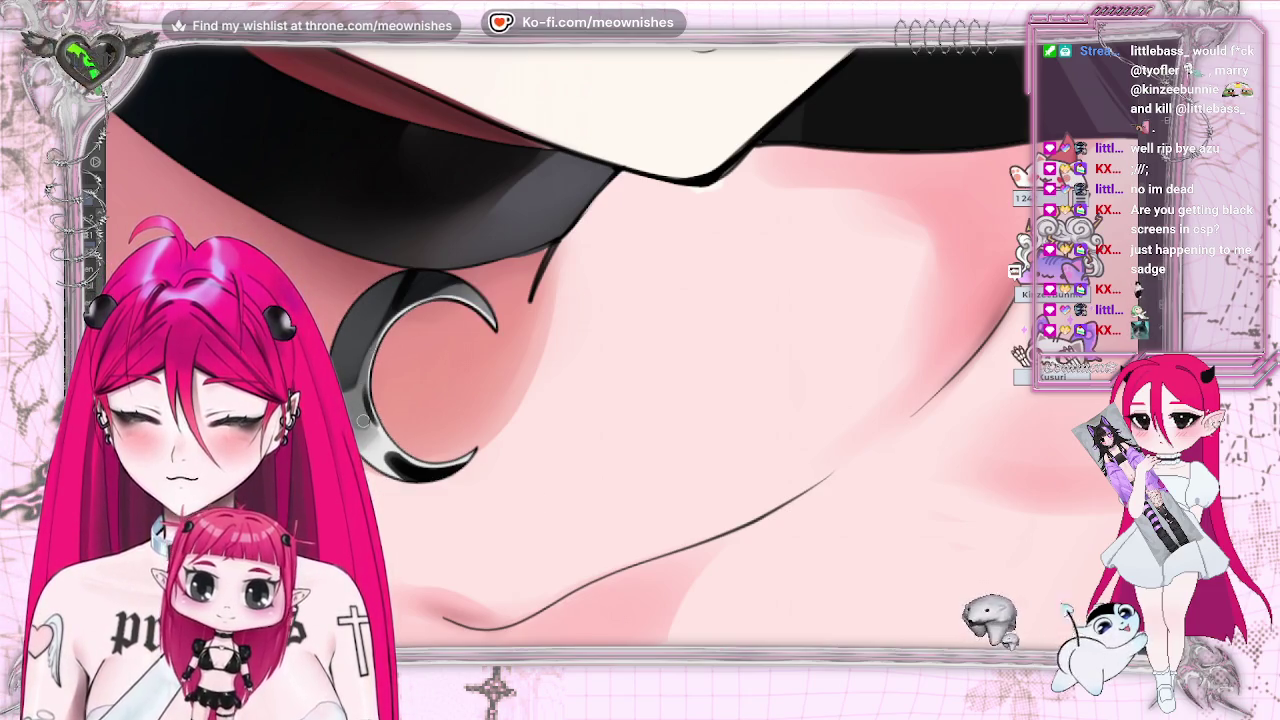
{"action": "key", "text": "ctrl+minus"}
{"action": "key", "text": "ctrl+minus"}
{"action": "key", "text": "ctrl+minus"}
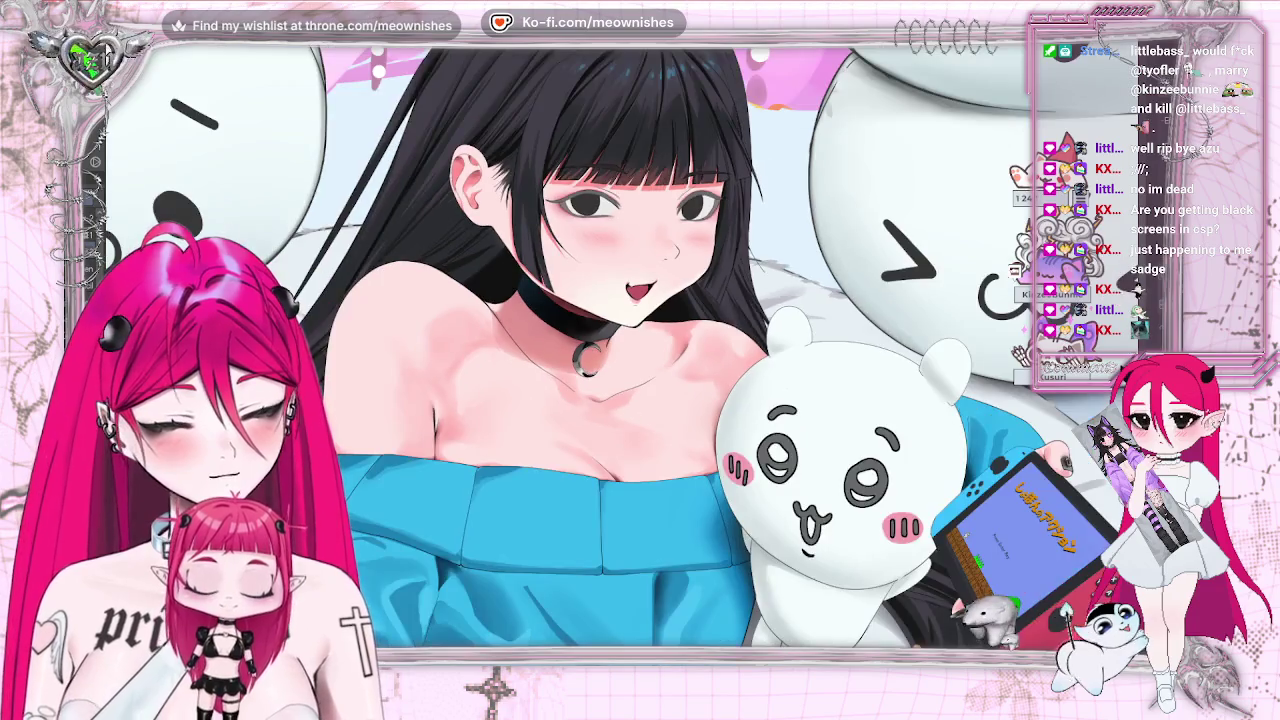
{"action": "key", "text": "ctrl+minus"}
{"action": "key", "text": "ctrl+minus"}
{"action": "key", "text": "ctrl+plus"}
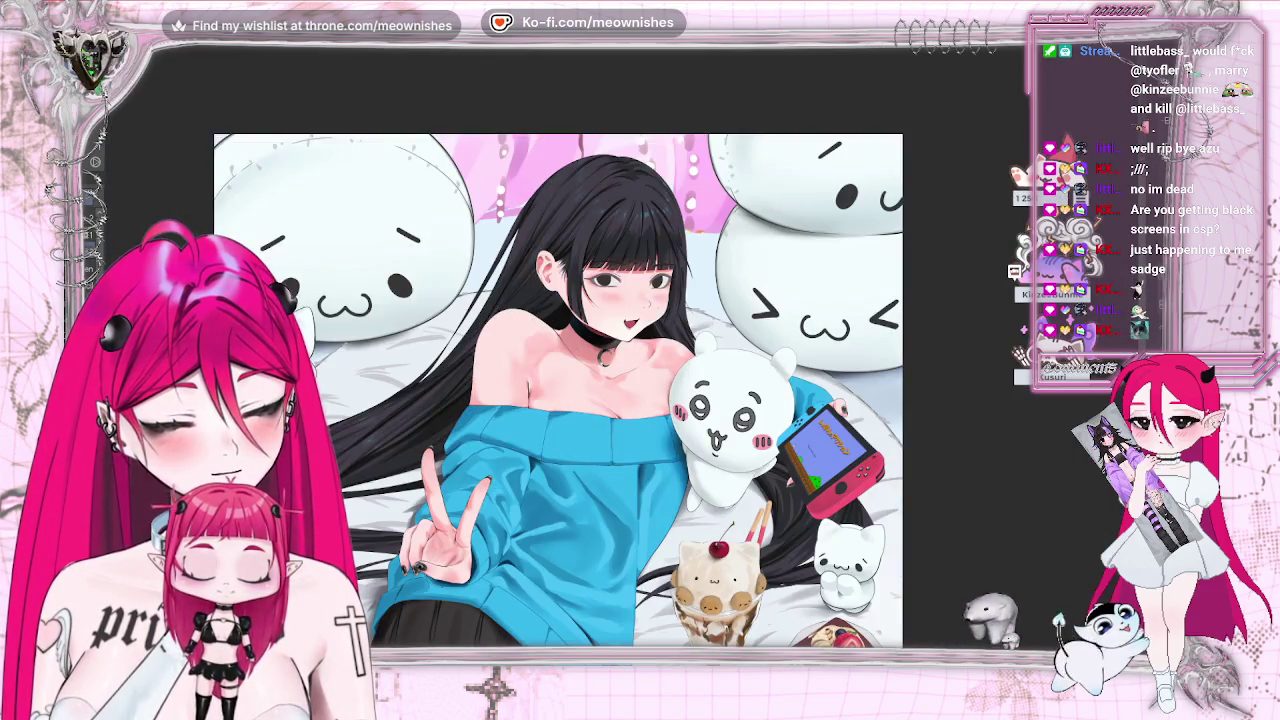
{"action": "key", "text": "ctrl+plus"}
{"action": "key", "text": "h"}
{"action": "key", "text": "ctrl+0"}
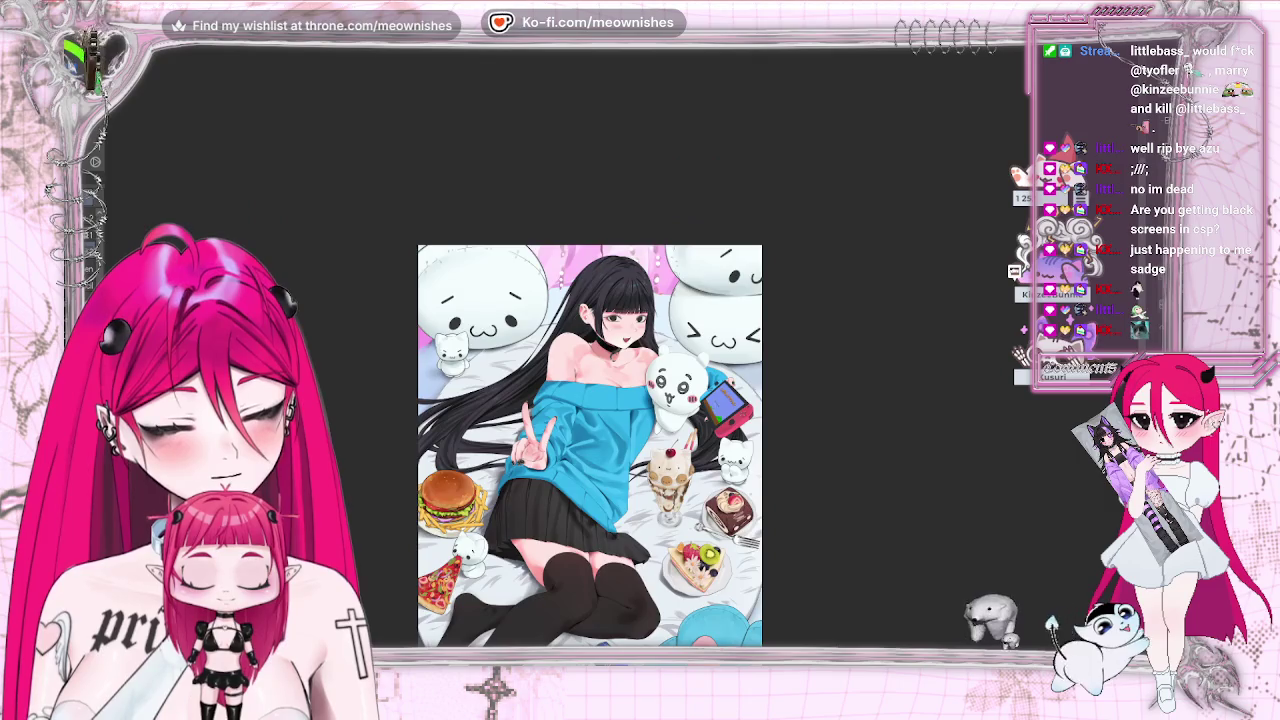
{"action": "key", "text": "ctrl+plus"}
{"action": "key", "text": "ctrl+plus"}
{"action": "key", "text": "ctrl+plus"}
{"action": "key", "text": "ctrl+plus"}
{"action": "key", "text": "ctrl+plus"}
{"action": "key", "text": "ctrl+plus"}
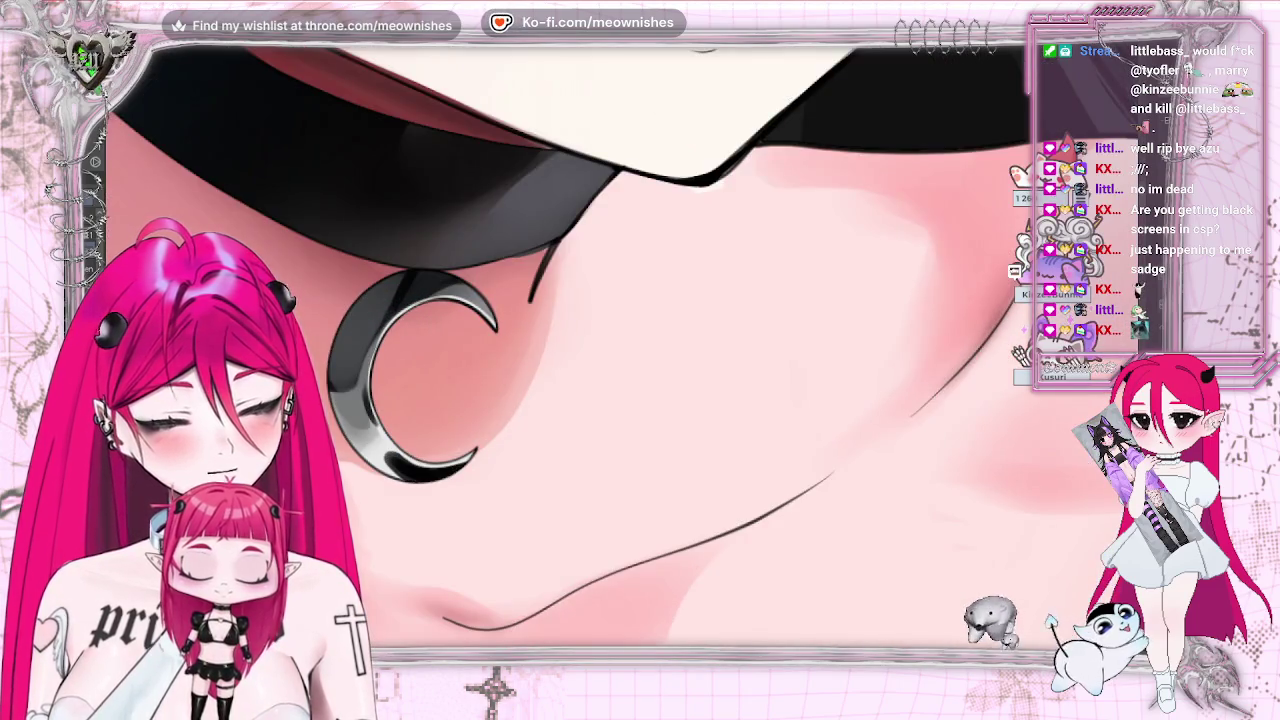
- Reselect the crescent and paint a lighter highlight along its inner edge
{"action": "left_click", "coordinate": [374, 443]}
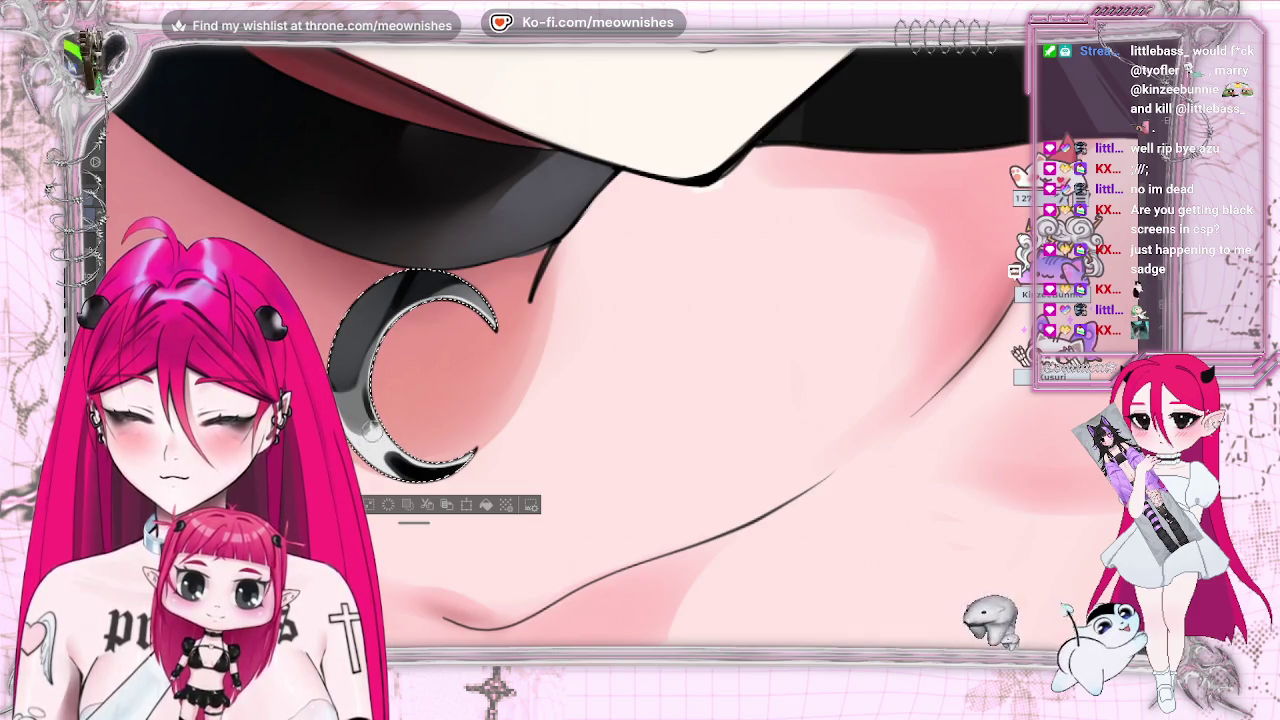
{"action": "left_click_drag", "start_coordinate": [370, 430], "coordinate": [387, 432]}
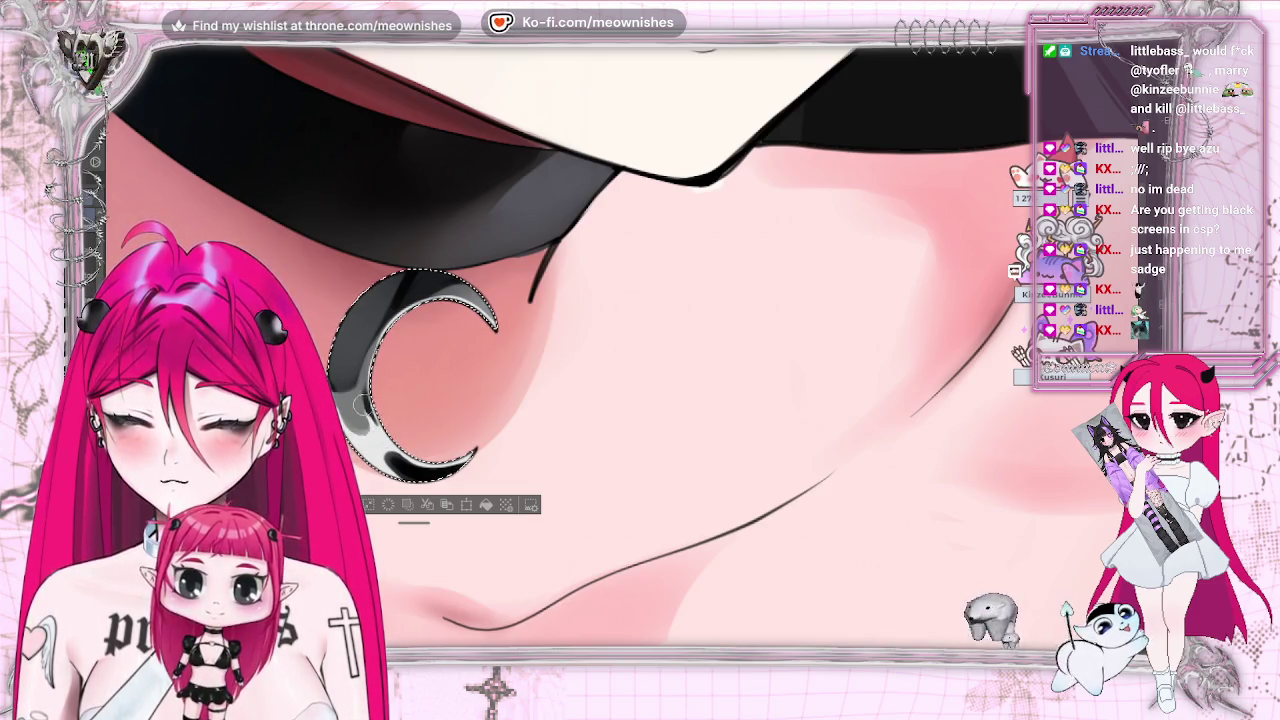
{"action": "left_click_drag", "start_coordinate": [362, 403], "coordinate": [777, 401]}
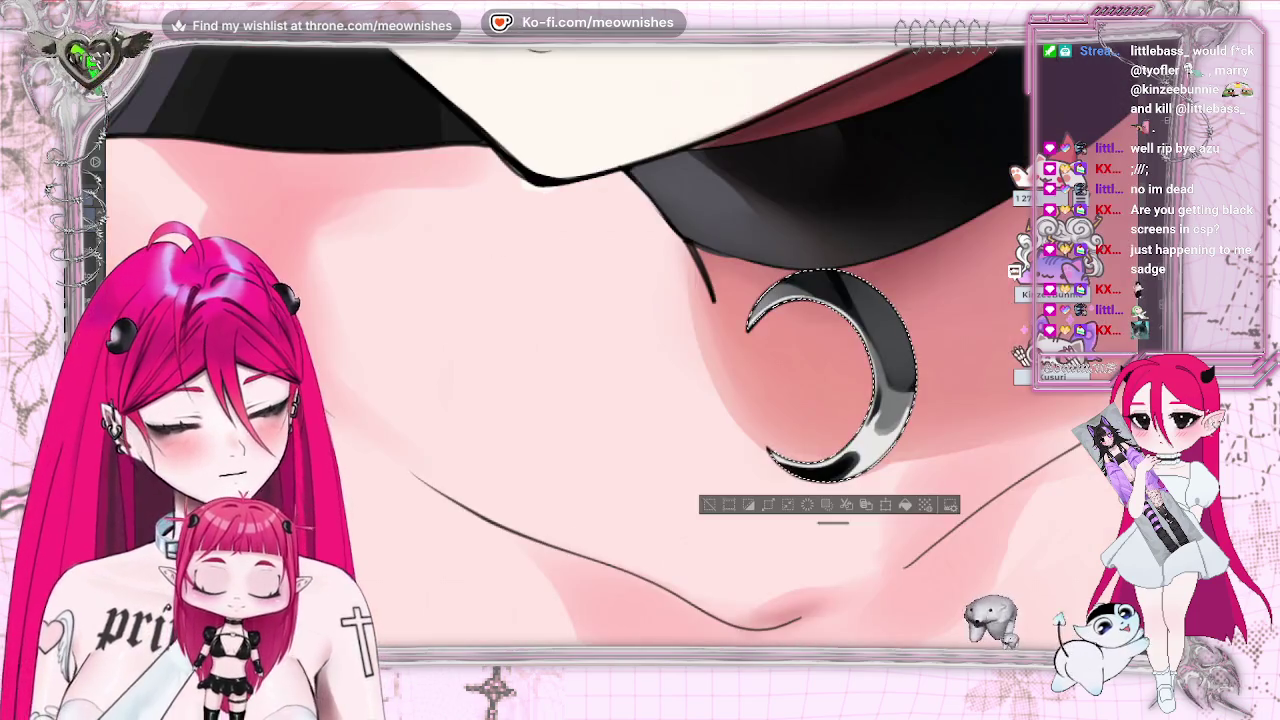
- Zoom out to the neck and chest and release the pendant selection
{"action": "key", "text": "ctrl+minus"}
{"action": "key", "text": "ctrl+minus"}
{"action": "key", "text": "ctrl+minus"}
{"action": "scroll", "coordinate": [690, 365], "scroll_direction": "up", "scroll_amount": 5}
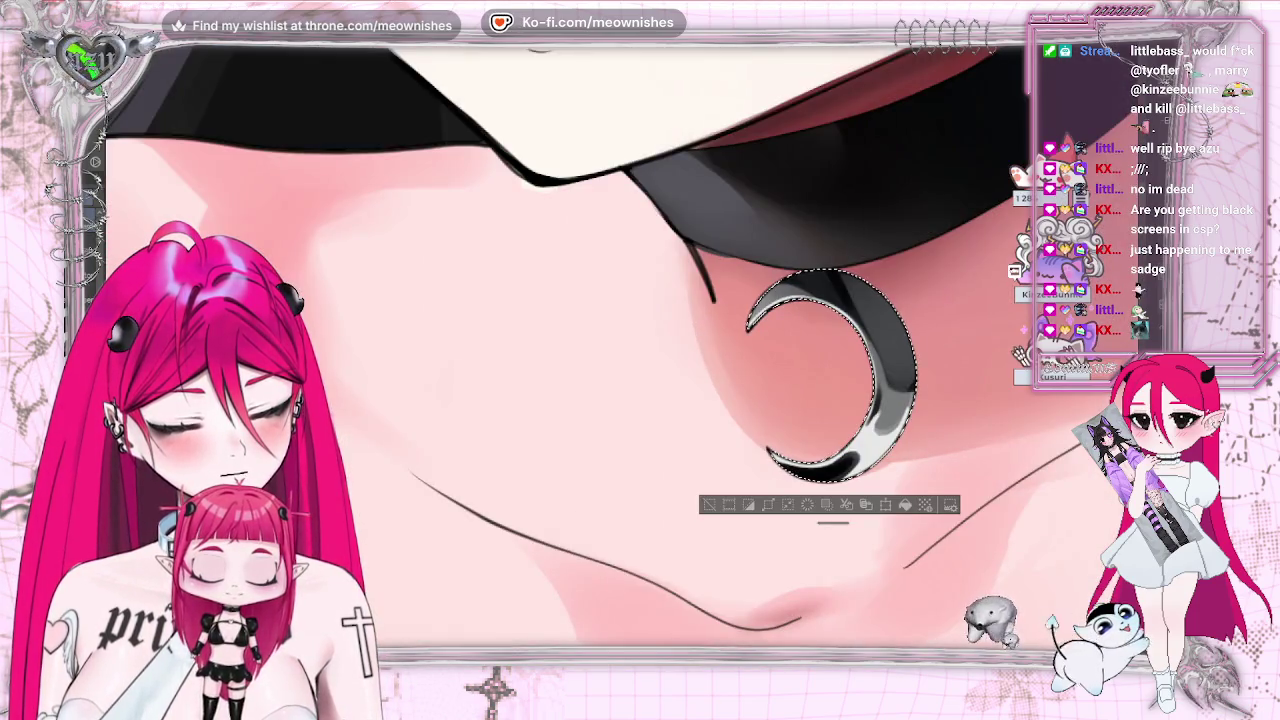
{"action": "scroll", "coordinate": [600, 380], "scroll_direction": "up", "scroll_amount": 1}
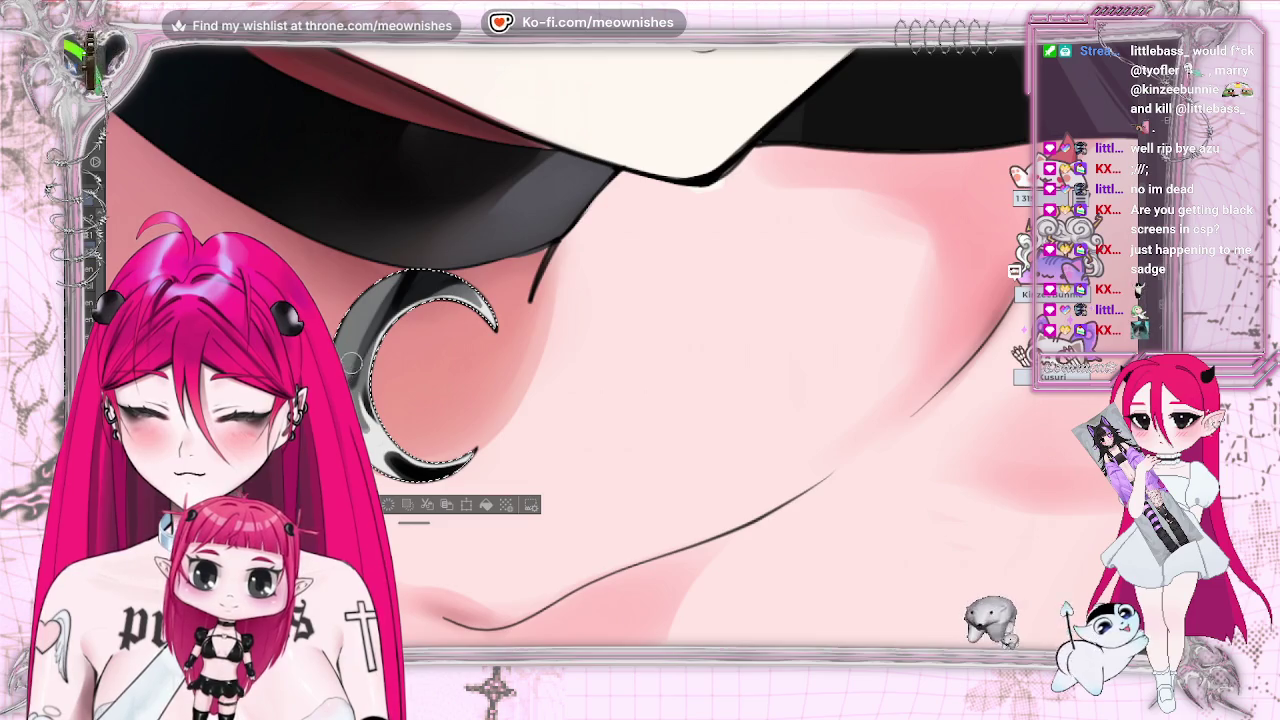
{"action": "key", "text": "ctrl+d"}
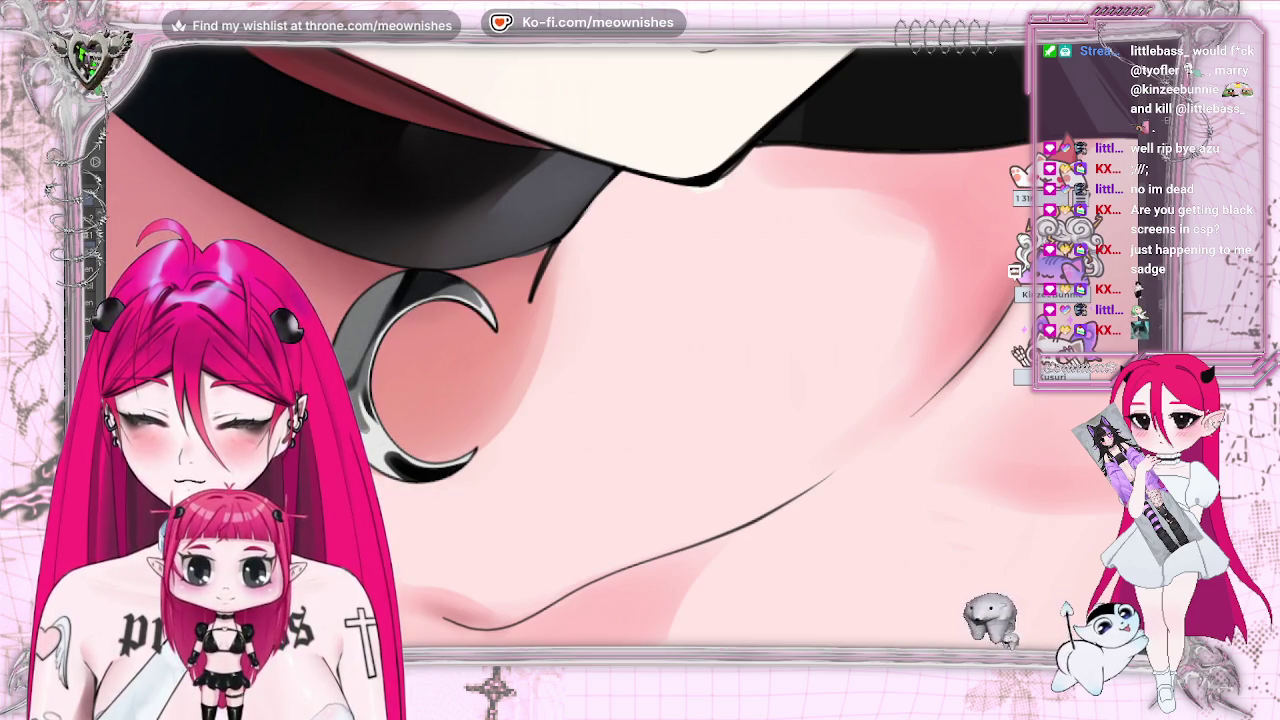
{"action": "scroll", "coordinate": [630, 350], "scroll_direction": "down", "scroll_amount": 5}
{"action": "scroll", "coordinate": [630, 350], "scroll_direction": "down", "scroll_amount": 5}
{"action": "scroll", "coordinate": [630, 350], "scroll_direction": "down", "scroll_amount": 3}
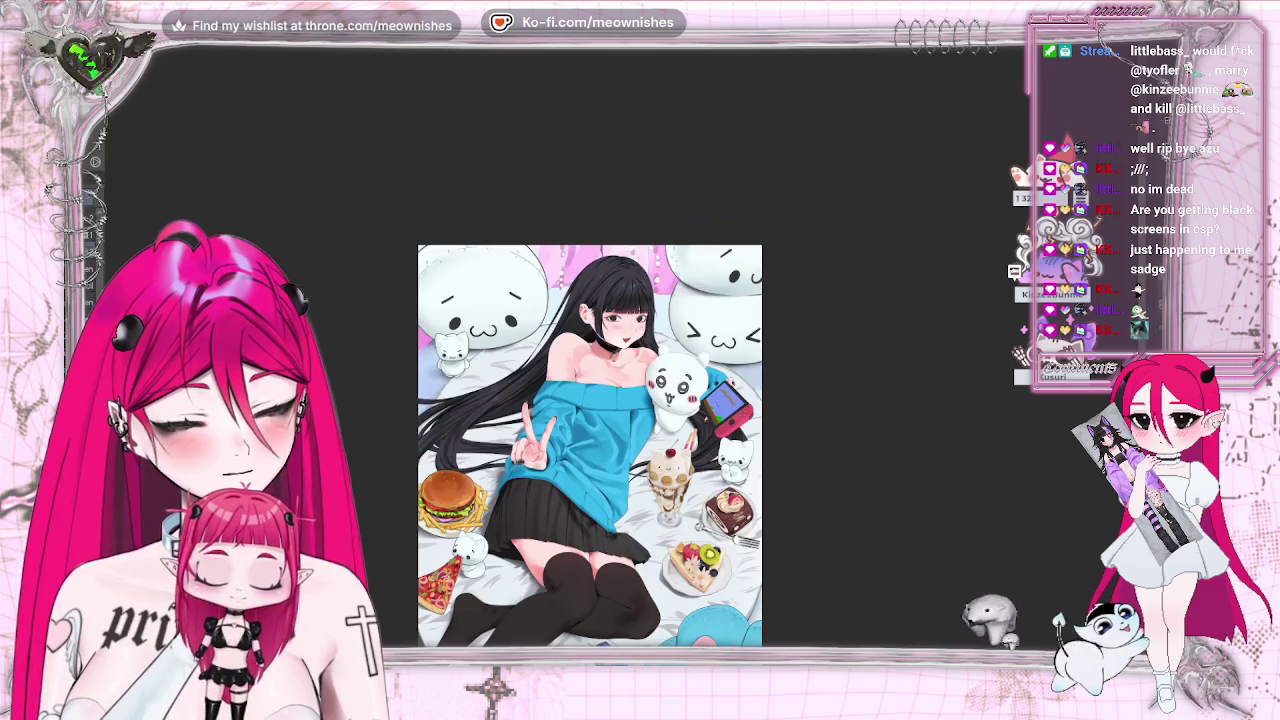
{"action": "scroll", "coordinate": [600, 380], "scroll_direction": "down", "scroll_amount": 2}
- Briefly mirror the canvas to check the finished pendant, then zoom back in on the choker
{"action": "scroll", "coordinate": [600, 380], "scroll_direction": "up", "scroll_amount": 4}
{"action": "scroll", "coordinate": [600, 380], "scroll_direction": "up", "scroll_amount": 3}
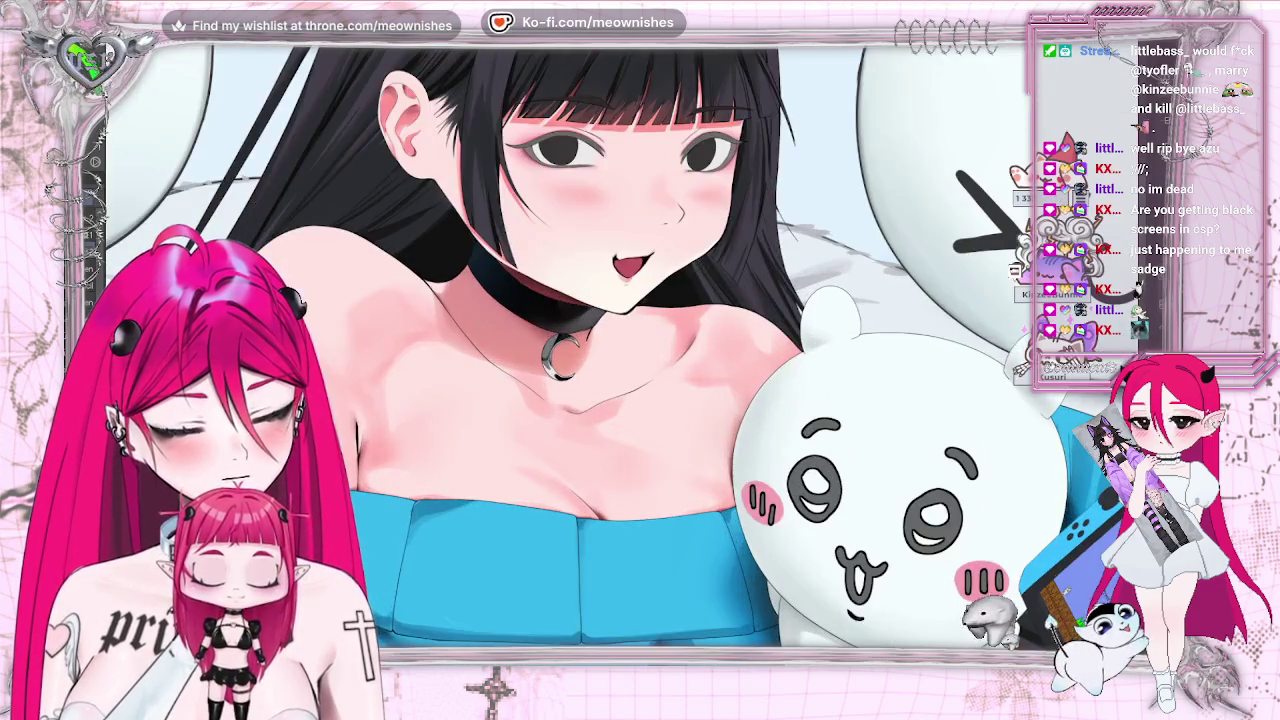
{"action": "key", "text": "h"}
{"action": "key", "text": "h"}
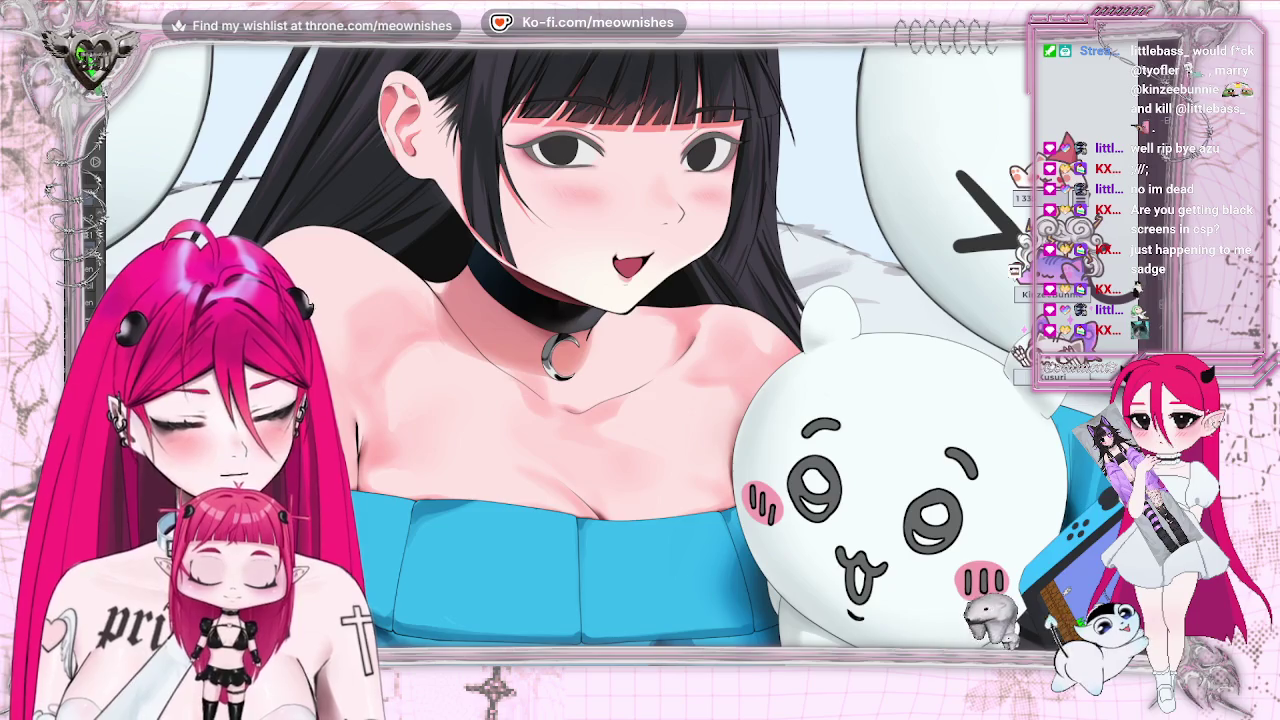
{"action": "scroll", "coordinate": [600, 350], "scroll_direction": "down", "scroll_amount": 1}
{"action": "scroll", "coordinate": [600, 350], "scroll_direction": "up", "scroll_amount": 3}
{"action": "scroll", "coordinate": [600, 350], "scroll_direction": "up", "scroll_amount": 2}
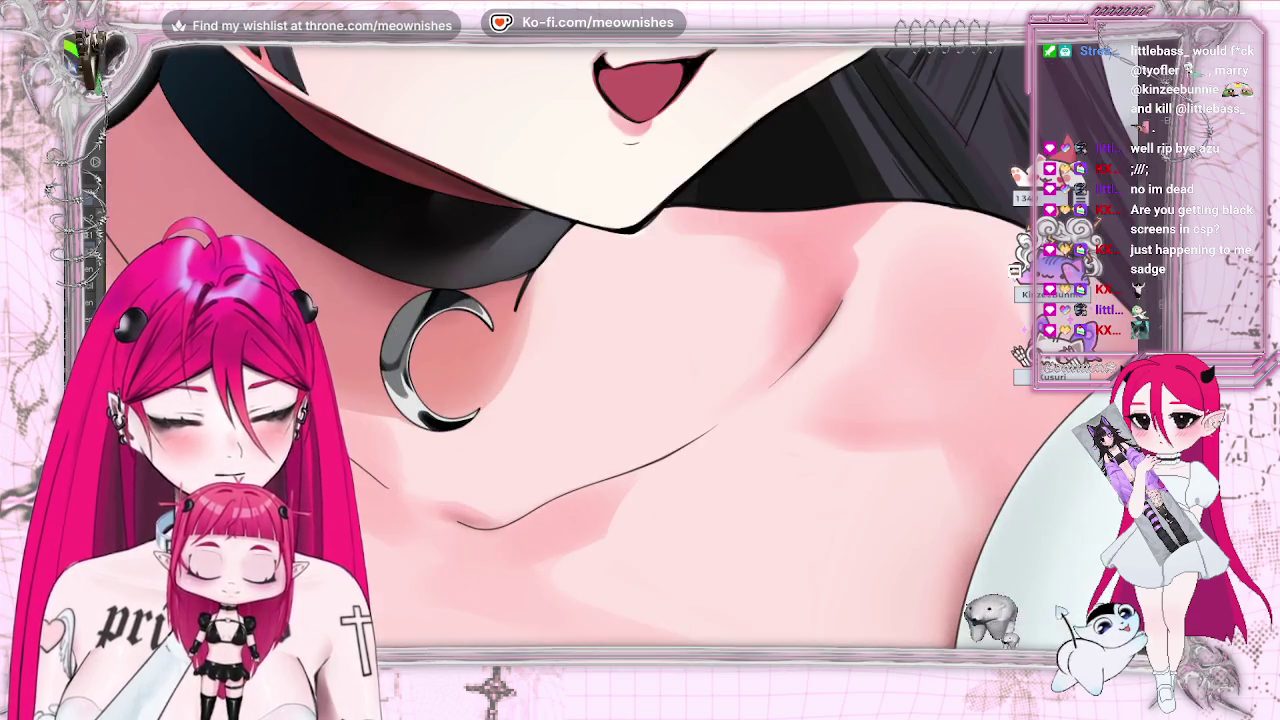